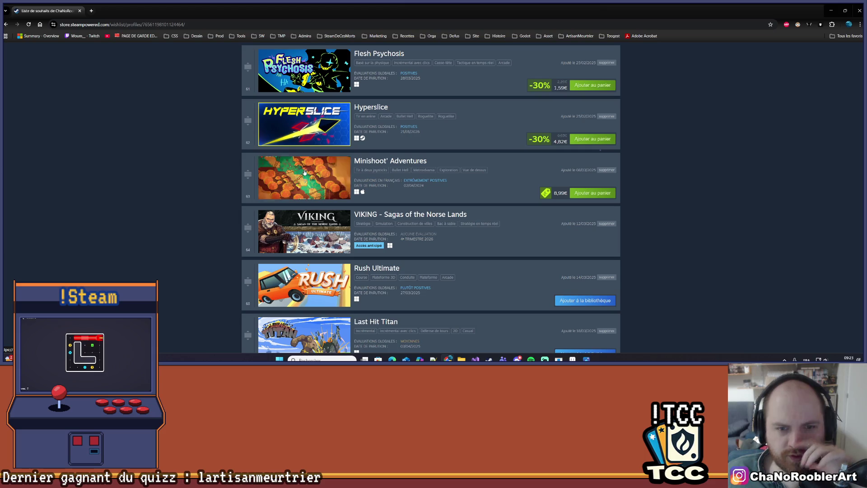
# Scroll down through the Steam wishlist and back up slightly.
pyautogui.scroll(-7, 358, 177)
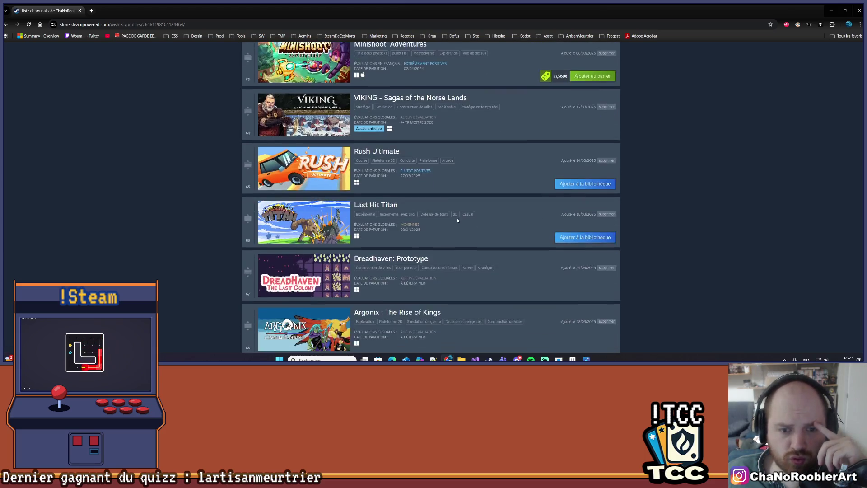
pyautogui.scroll(-7, 457, 223)
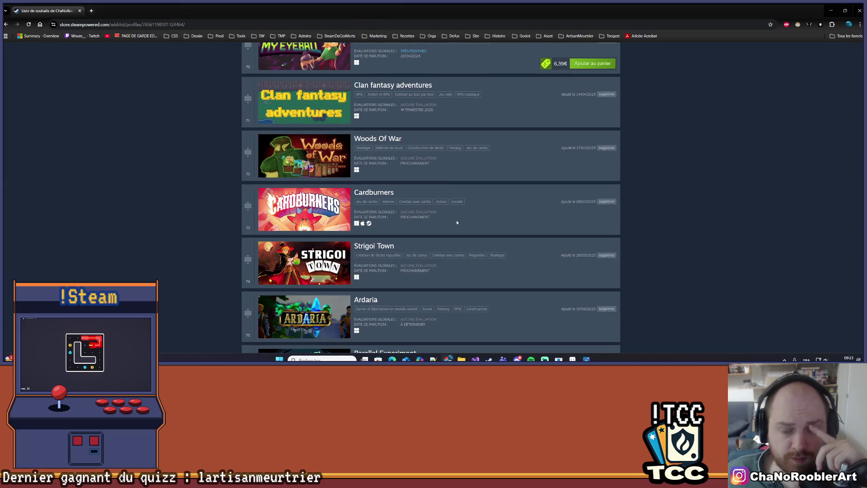
pyautogui.scroll(-5, 456, 223)
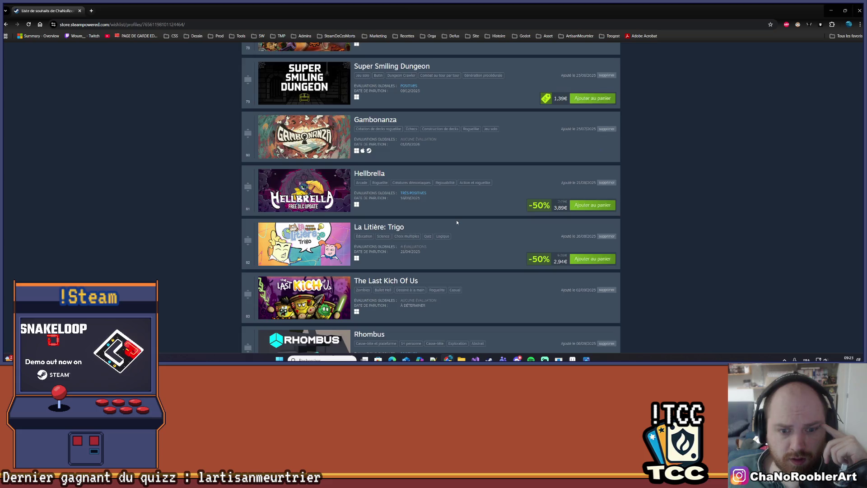
pyautogui.scroll(-6, 457, 222)
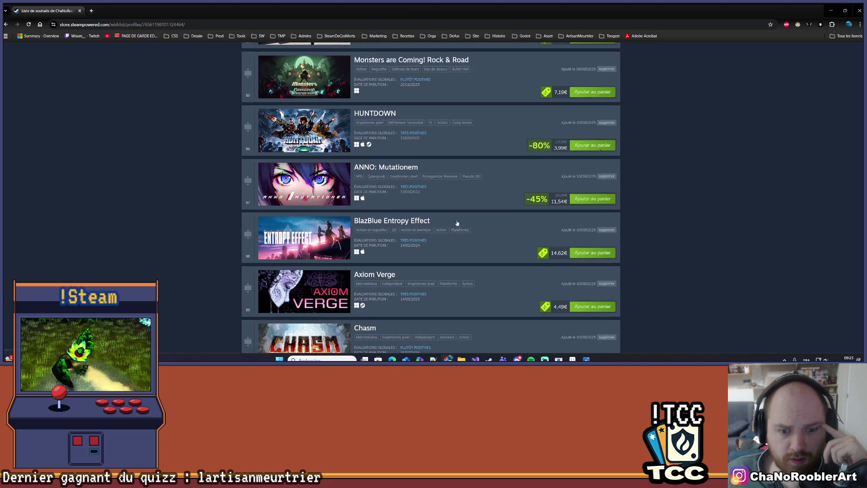
pyautogui.scroll(-2, 457, 222)
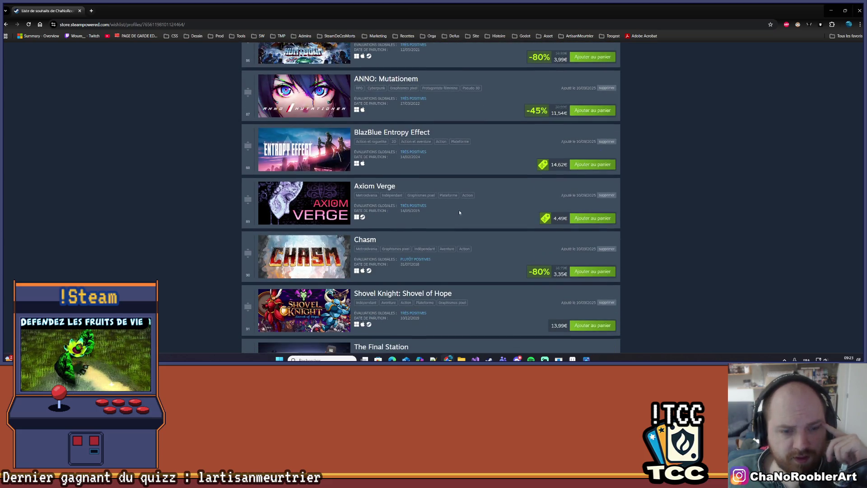
pyautogui.scroll(-9, 460, 213)
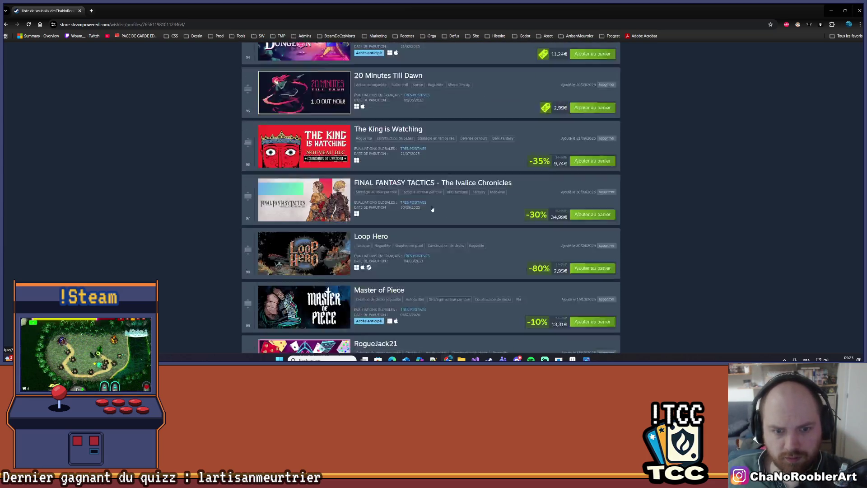
pyautogui.scroll(-3, 432, 209)
pyautogui.scroll(20, 485, 224)
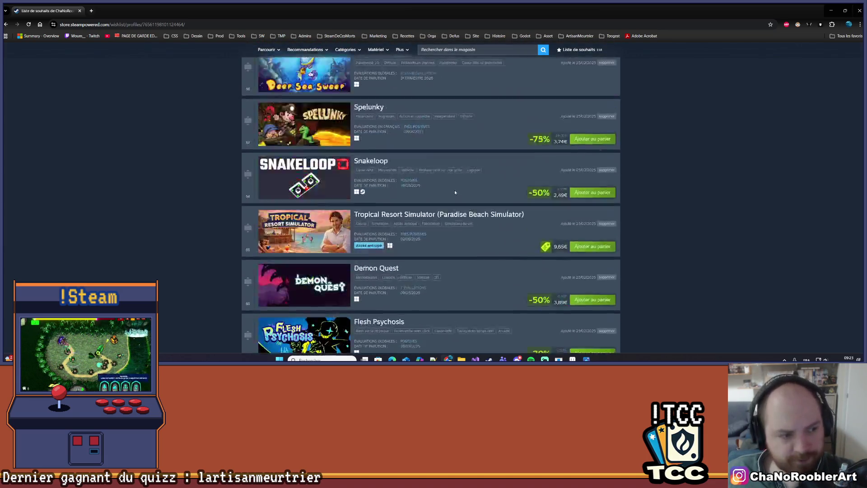
pyautogui.scroll(20, 454, 192)
# Visit the community profile, return to the wishlist, and search the store for 'scavenger'.
pyautogui.click(476, 82)
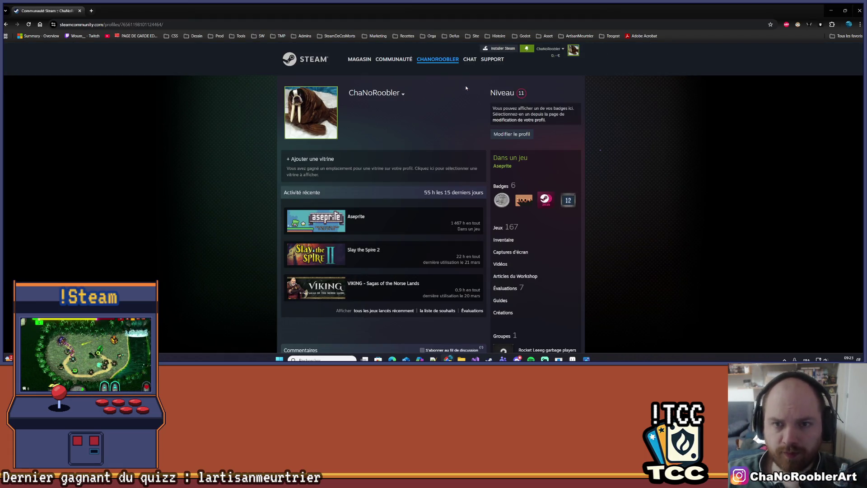
pyautogui.hotkey('alt', 'Left')
pyautogui.write('s')
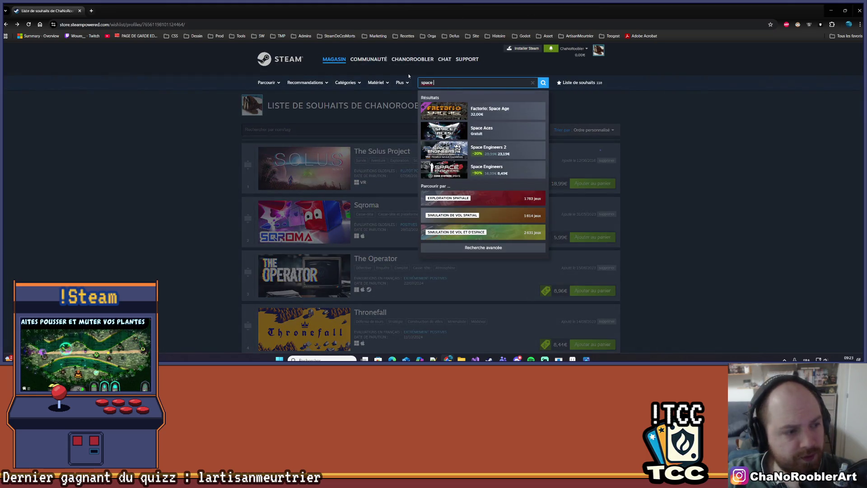
pyautogui.write('ca')
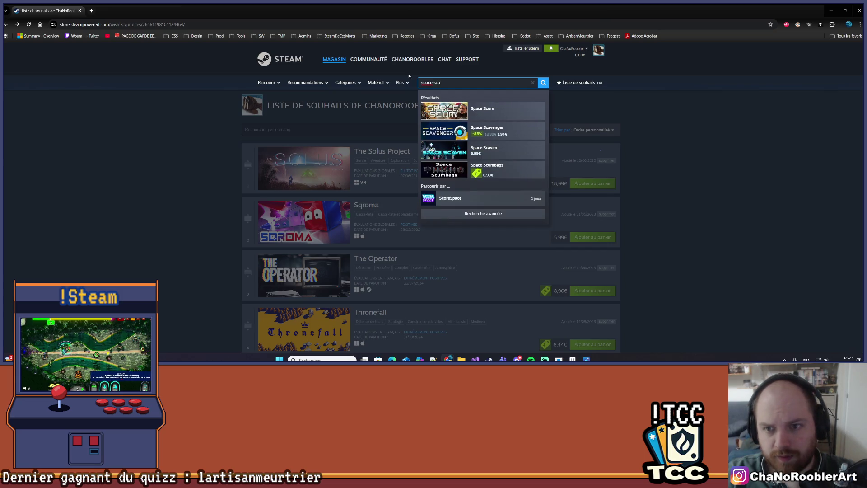
pyautogui.write('vengers')
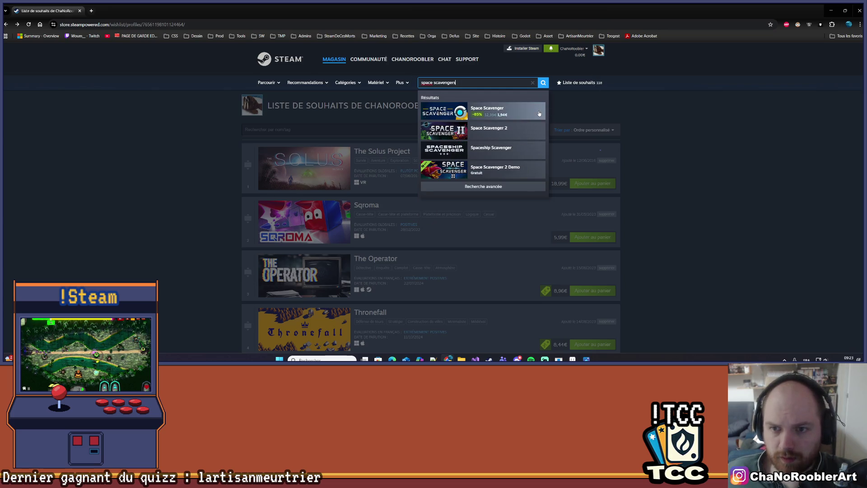
# Open the Space Scavenger store page and browse the orange planet, neon, blue planet and asteroid screenshots.
pyautogui.click(539, 113)
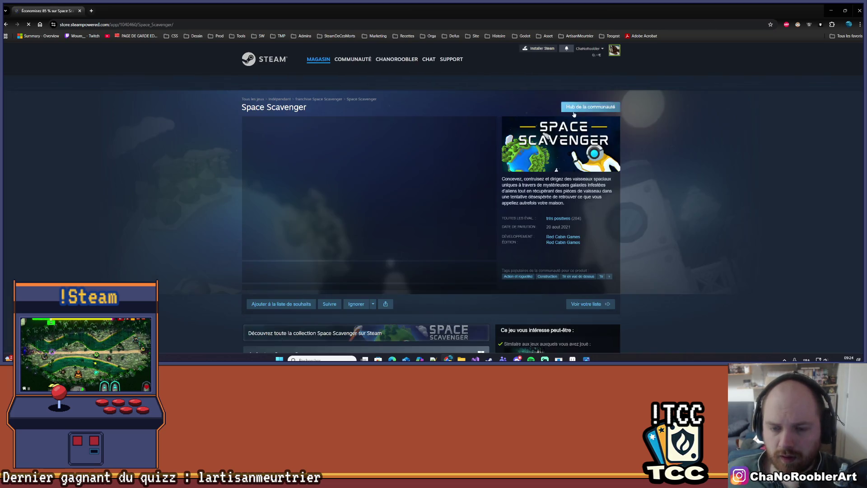
pyautogui.click(374, 272)
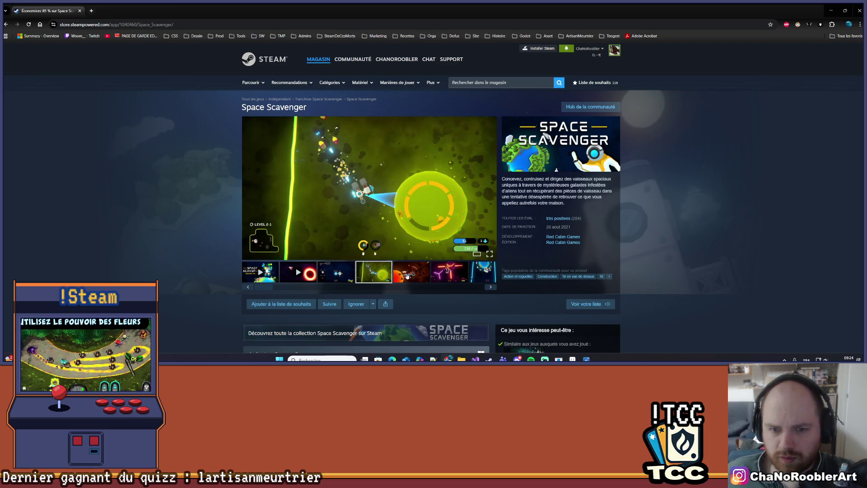
pyautogui.click(411, 272)
pyautogui.scroll(-3, 430, 234)
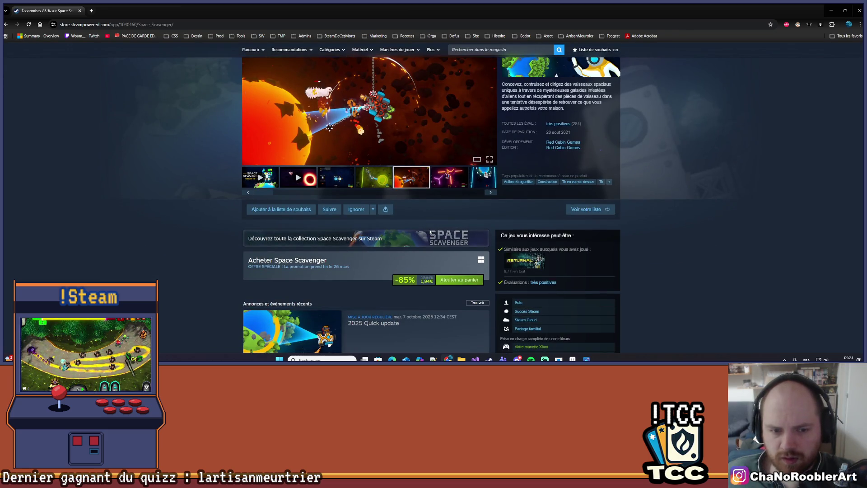
pyautogui.scroll(3, 414, 231)
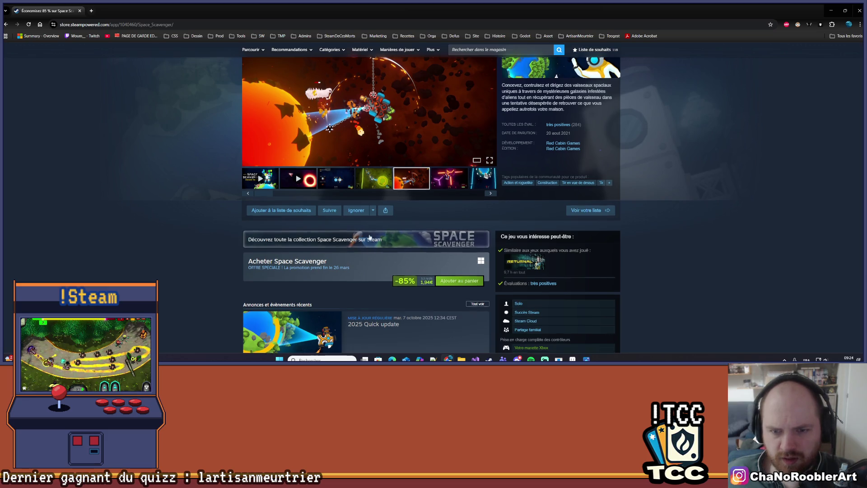
pyautogui.click(444, 269)
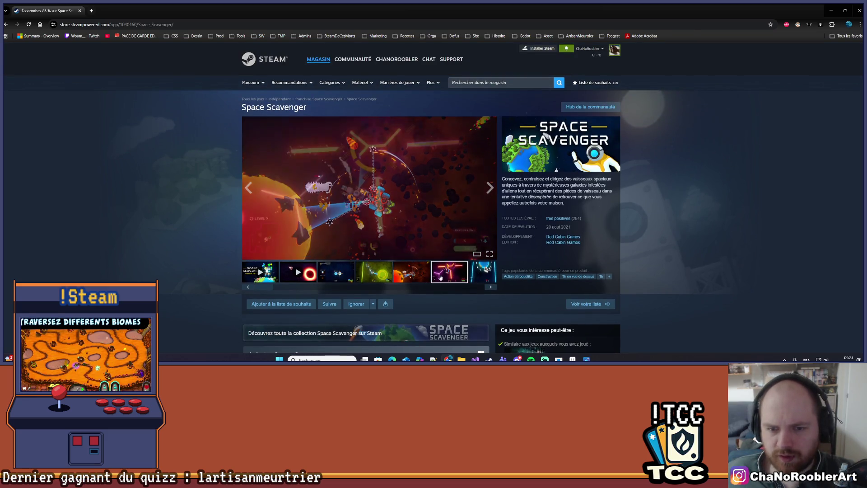
pyautogui.click(486, 274)
pyautogui.click(336, 270)
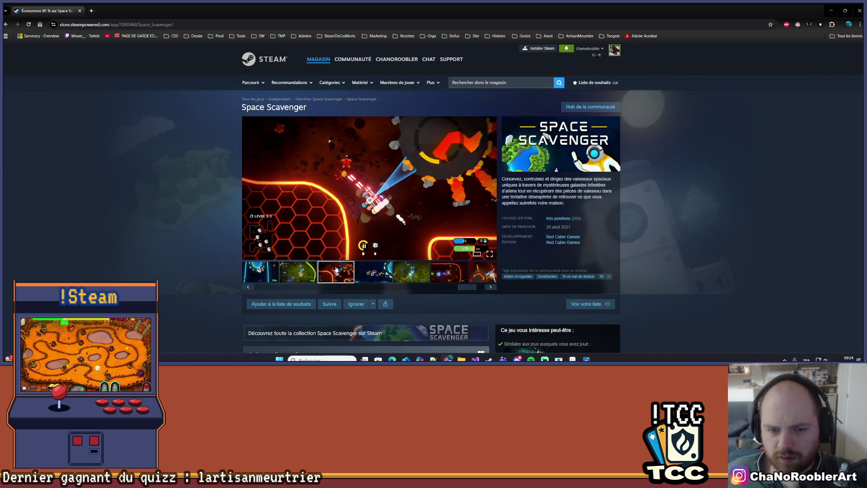
pyautogui.click(379, 275)
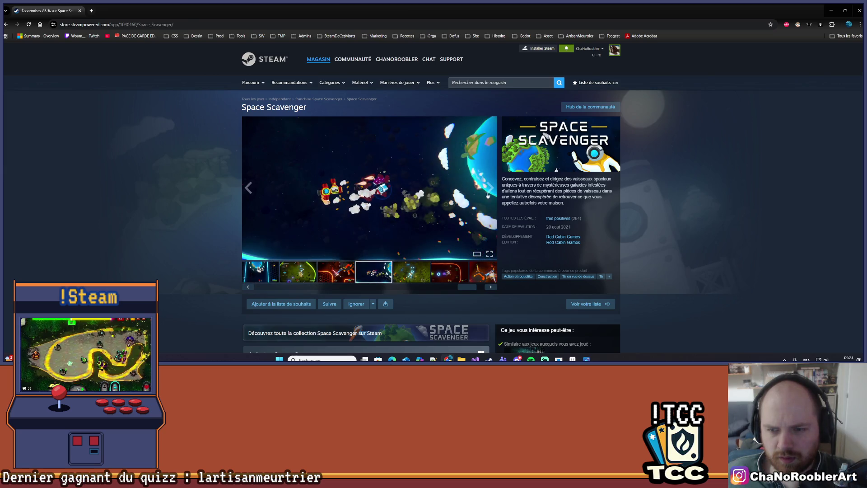
pyautogui.click(425, 267)
# View the red arena and red hexagon screenshots, then add Space Scavenger to the cart.
pyautogui.scroll(-3, 426, 262)
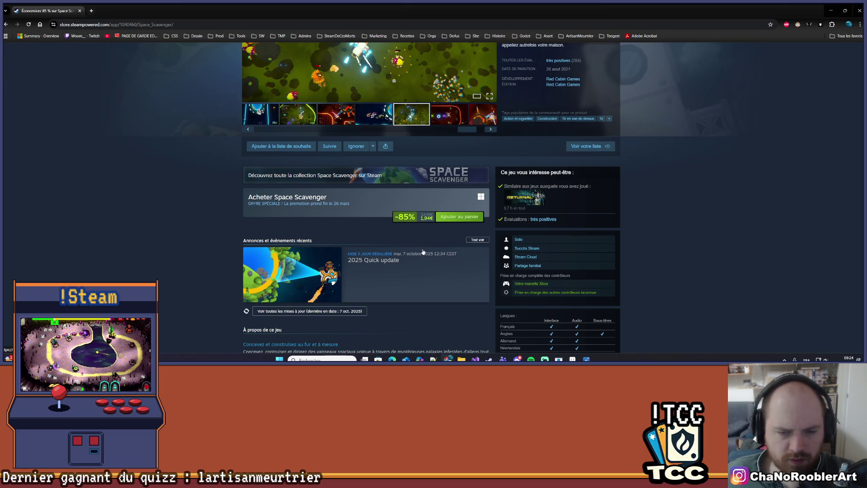
pyautogui.scroll(3, 420, 253)
pyautogui.scroll(-1, 425, 244)
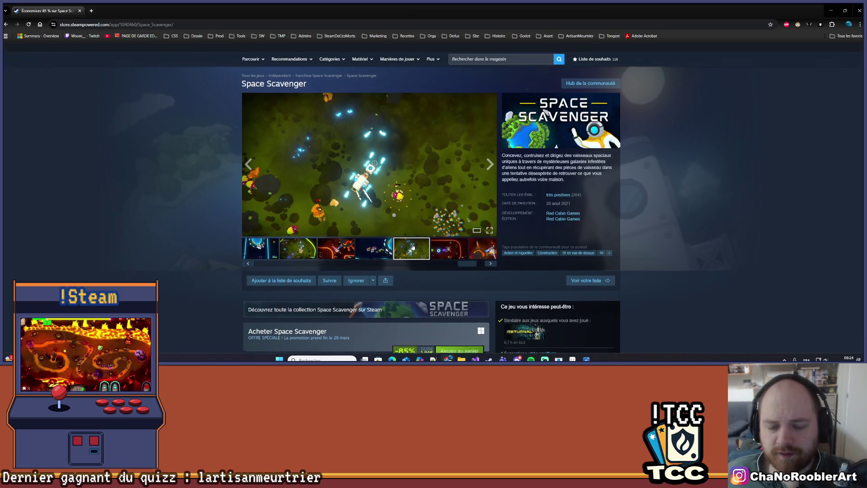
pyautogui.click(443, 241)
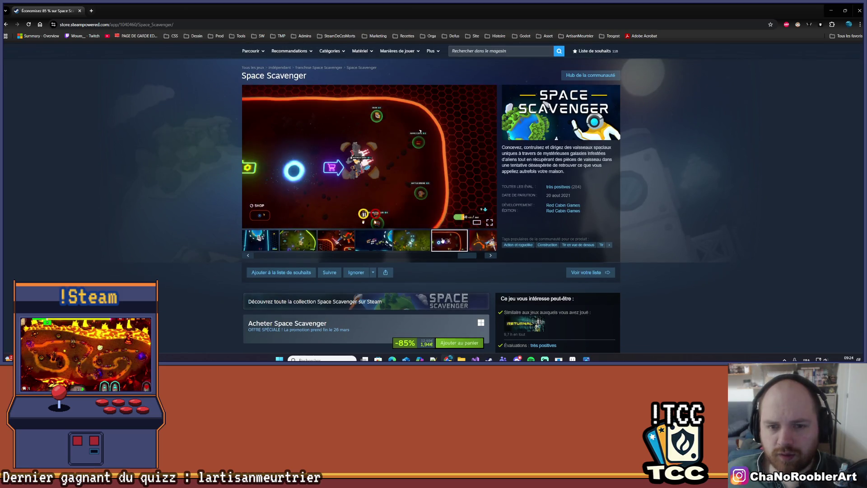
pyautogui.click(356, 245)
pyautogui.scroll(-2, 407, 249)
pyautogui.click(473, 248)
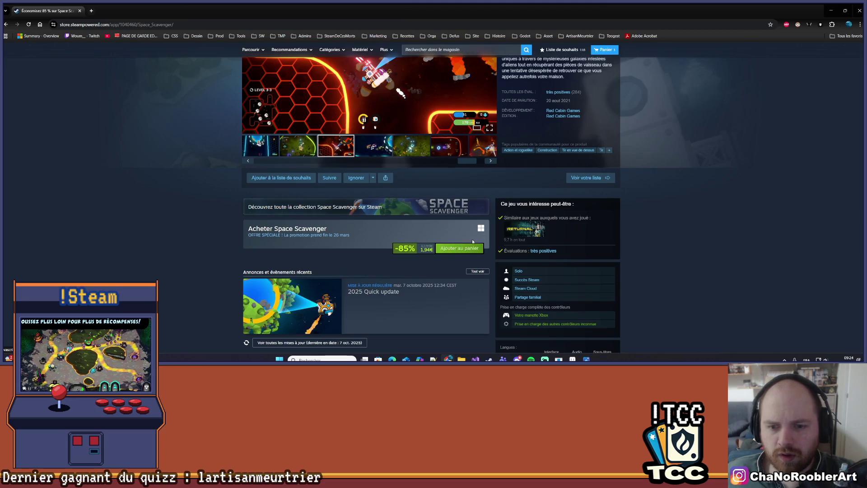
# Check out the cart and buy Space Scavenger for 1,94€.
pyautogui.click(481, 228)
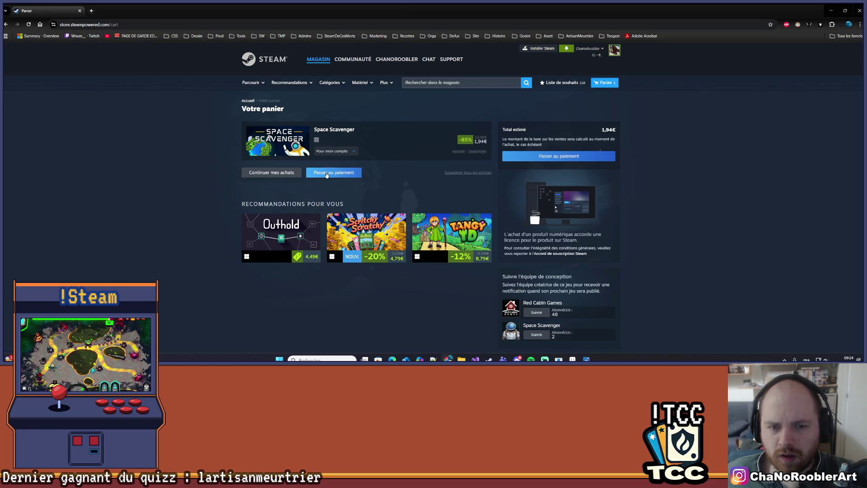
pyautogui.click(327, 175)
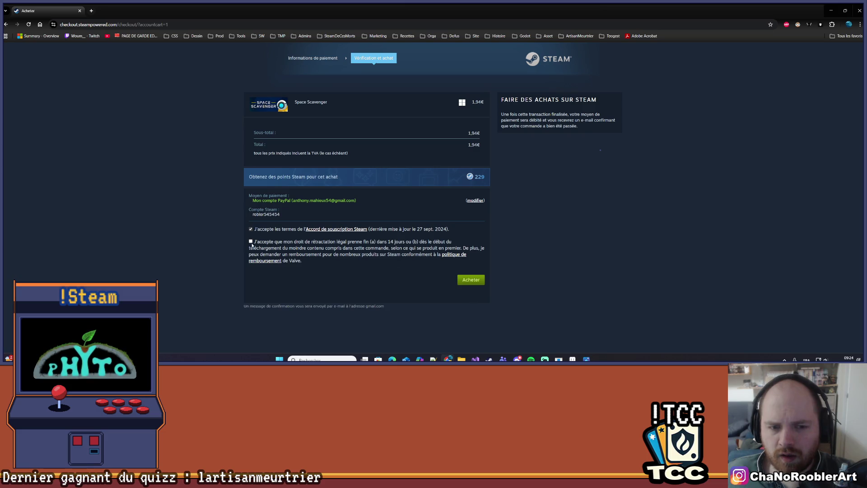
pyautogui.click(470, 280)
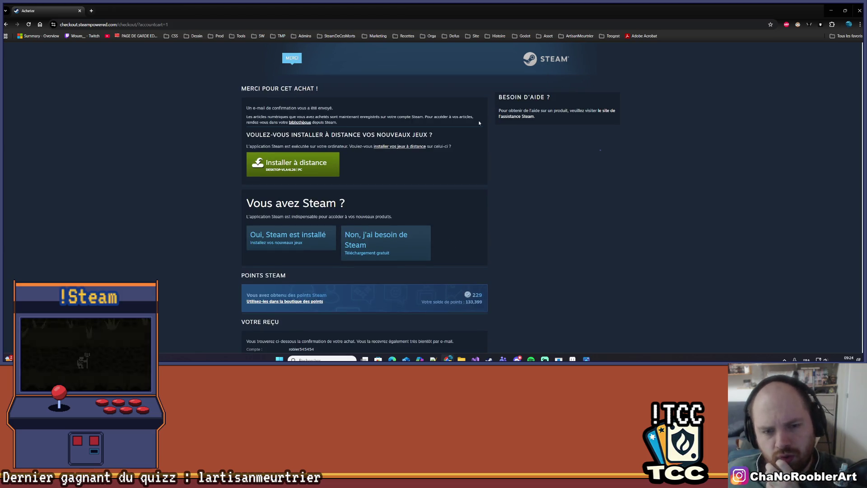
# Scroll the purchase confirmation and return to the store's front page.
pyautogui.scroll(-1, 394, 200)
pyautogui.scroll(-1, 400, 218)
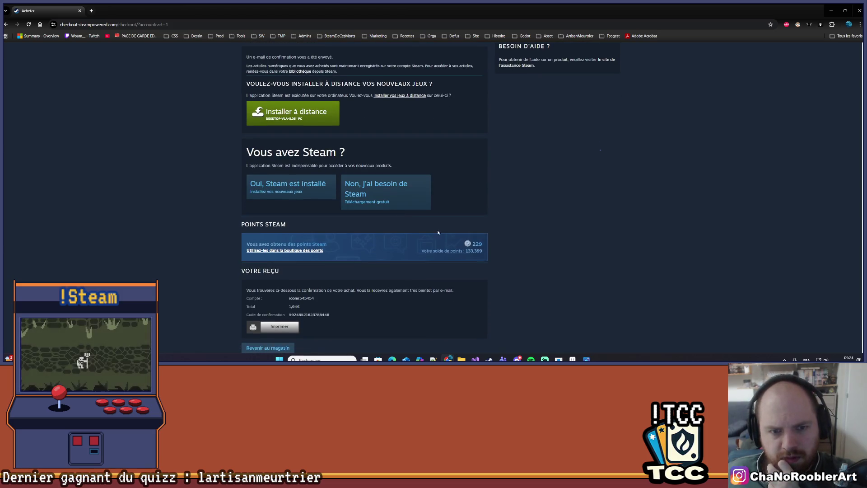
pyautogui.scroll(1, 460, 240)
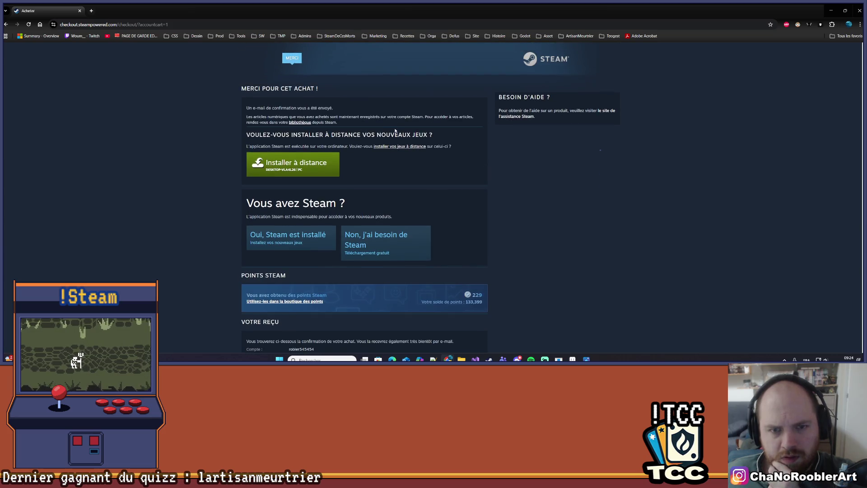
pyautogui.scroll(-1, 406, 160)
pyautogui.scroll(1, 336, 232)
pyautogui.scroll(-1, 335, 232)
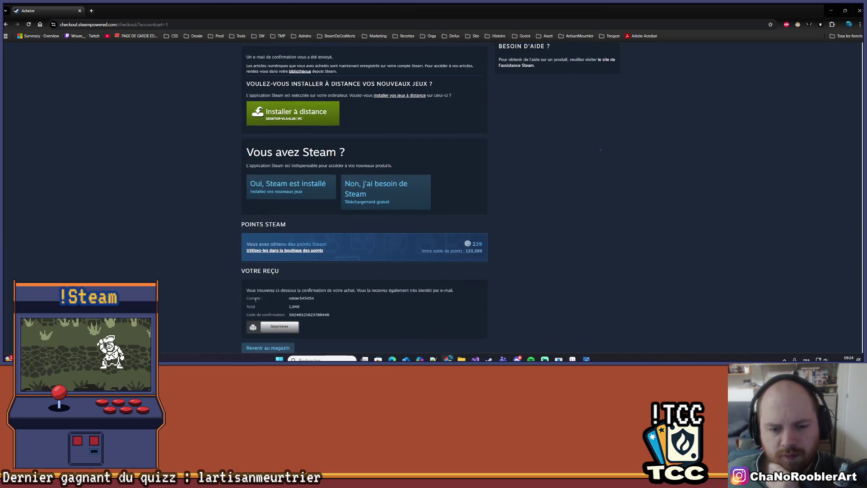
pyautogui.click(268, 349)
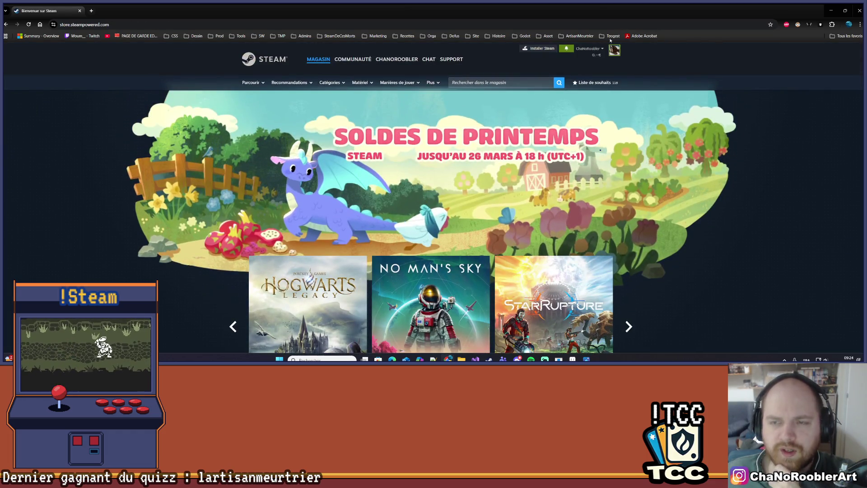
# Search 'space sca' and open the Space Scavenger store page again.
pyautogui.click(486, 82)
pyautogui.write('space')
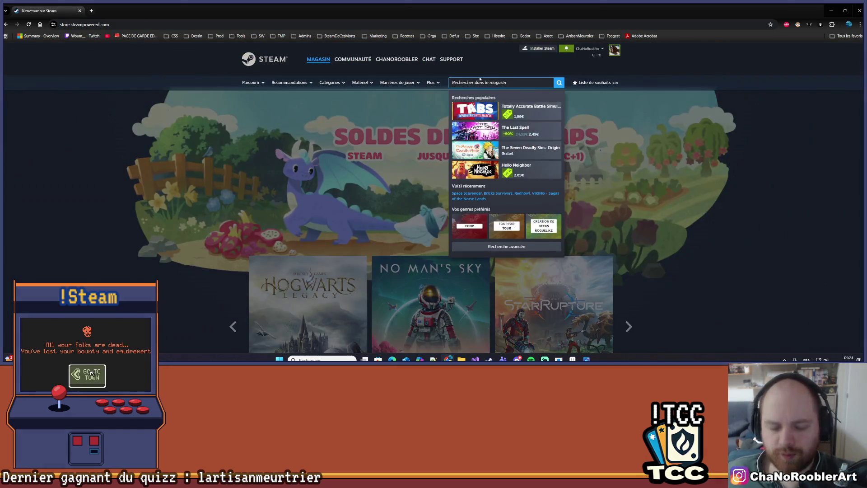
pyautogui.write(' sca')
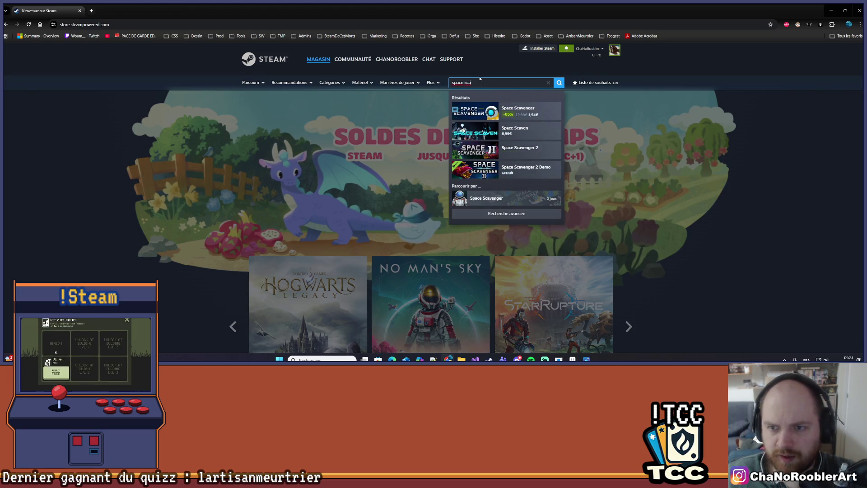
pyautogui.click(558, 118)
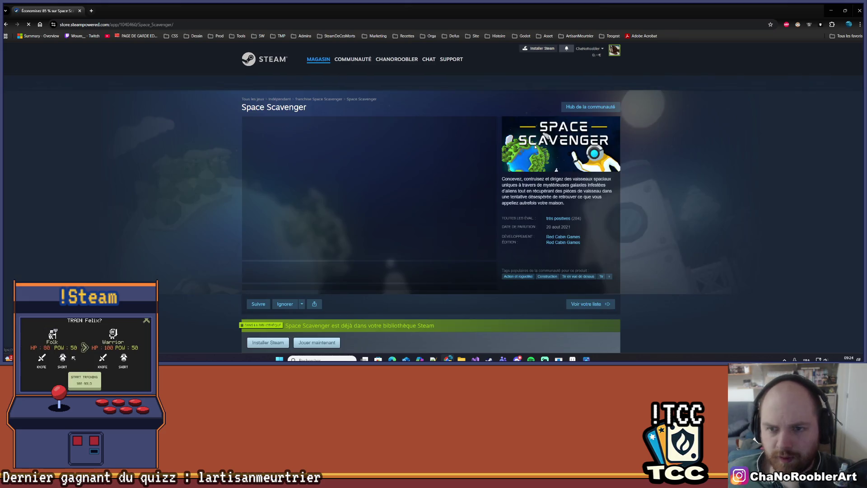
# Search 'space scavenger II' and open the Space Scavenger 2 page.
pyautogui.click(527, 80)
pyautogui.write('space ')
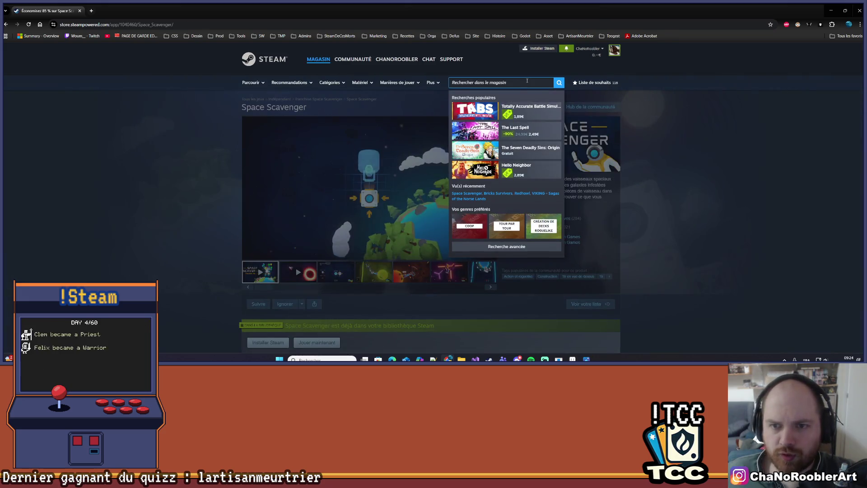
pyautogui.write('s')
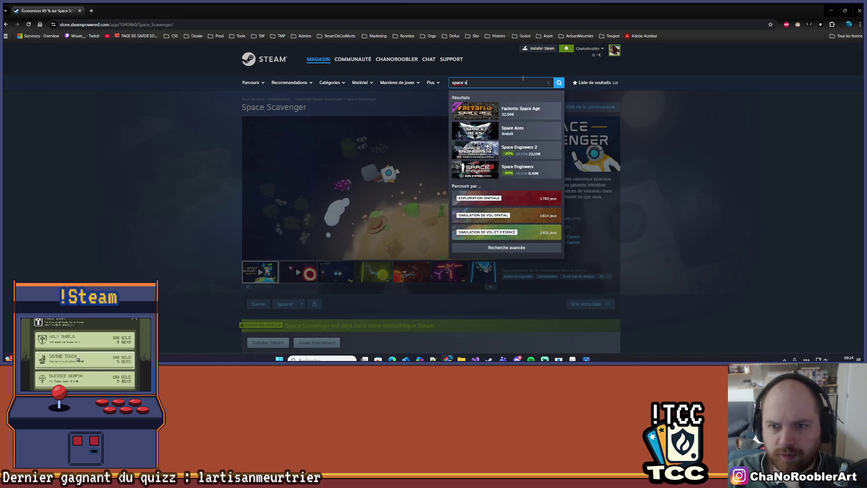
pyautogui.write('cavenger II')
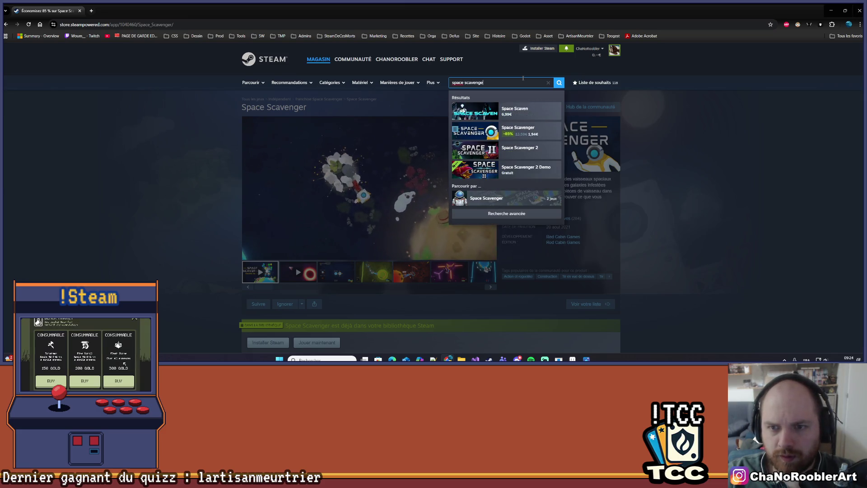
pyautogui.press('Return')
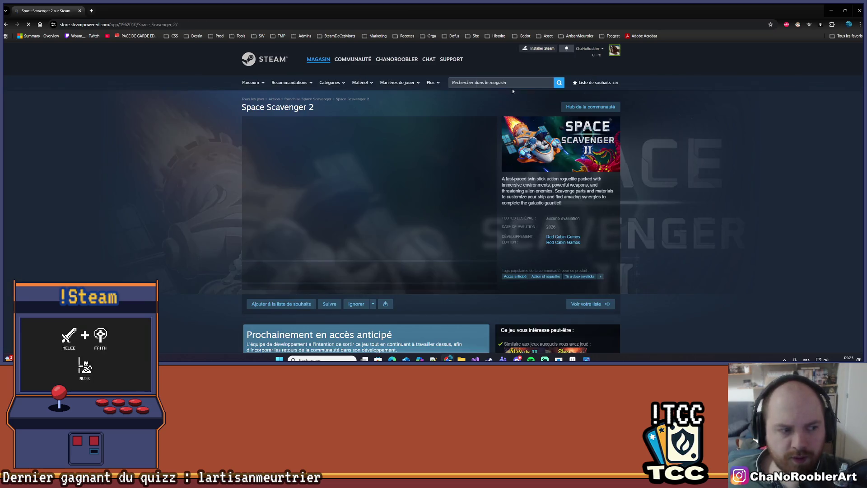
# Pause the Space Scavenger 2 trailer and scroll through the store page.
pyautogui.scroll(-1, 385, 174)
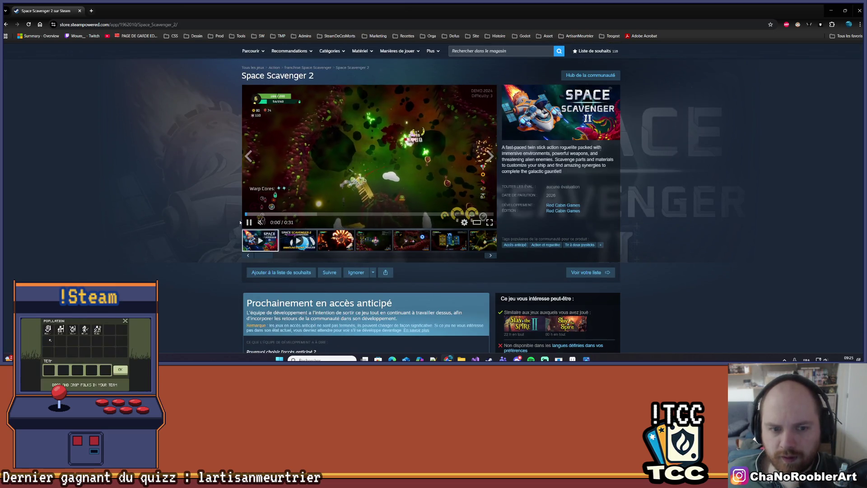
pyautogui.click(249, 223)
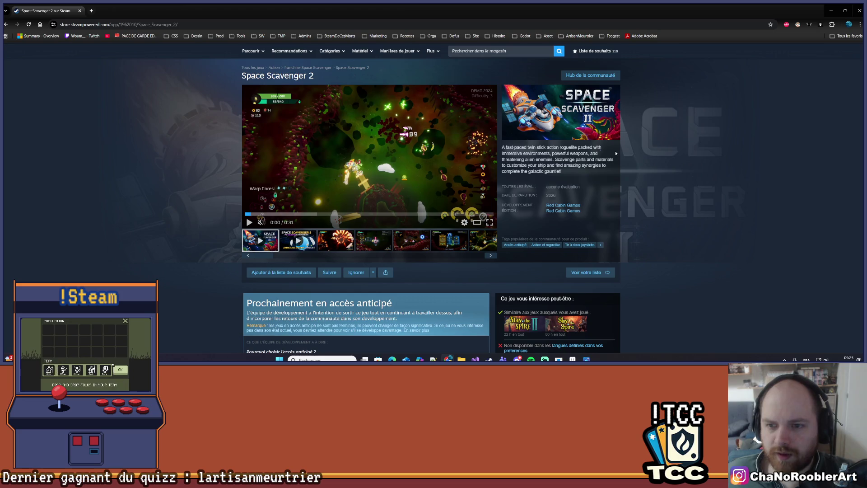
pyautogui.scroll(-2, 616, 154)
pyautogui.scroll(-3, 452, 203)
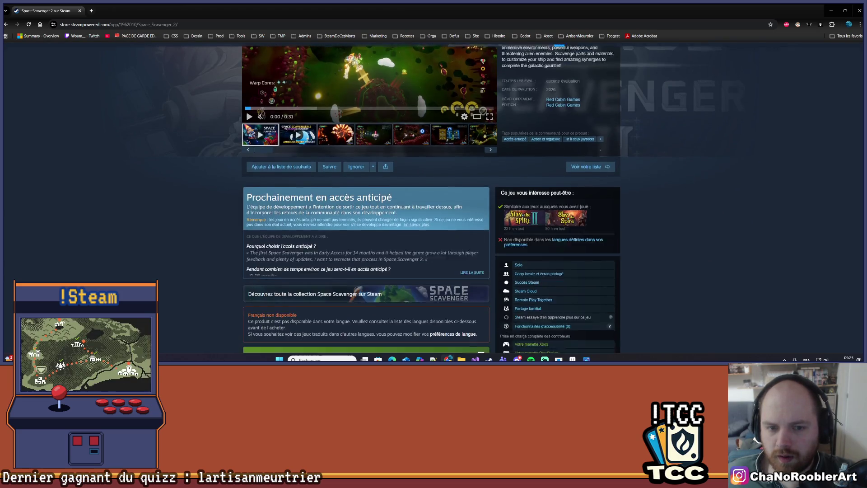
pyautogui.scroll(6, 375, 273)
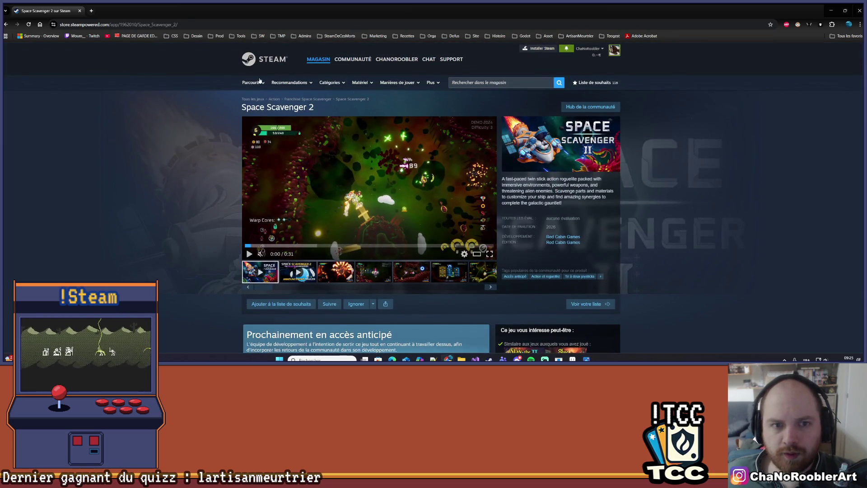
# Bring up and dismiss the browser's page options and address-bar suggestions.
pyautogui.rightClick(260, 106)
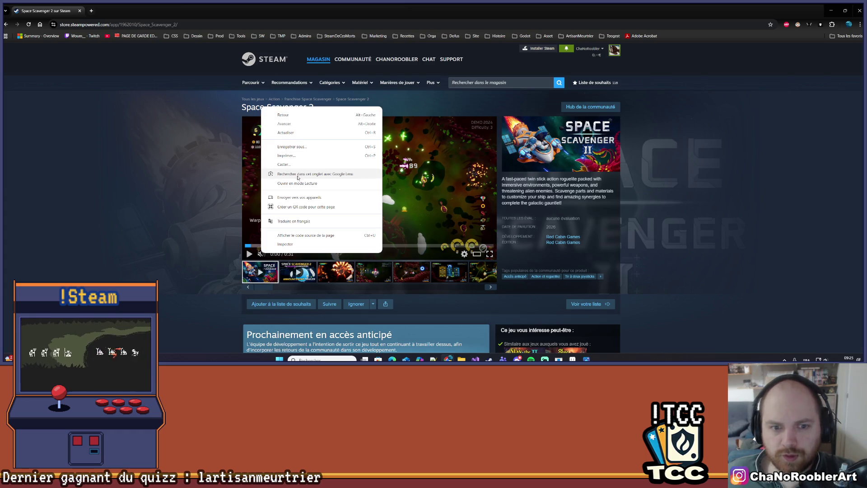
pyautogui.click(441, 112)
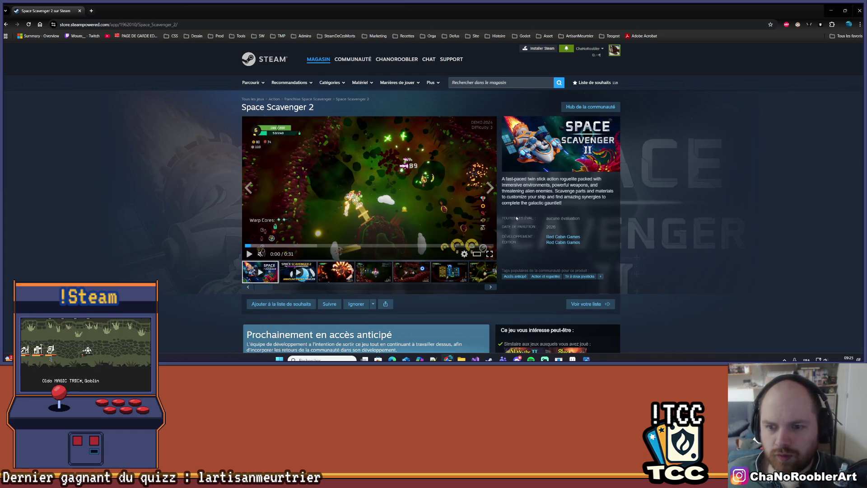
pyautogui.click(172, 21)
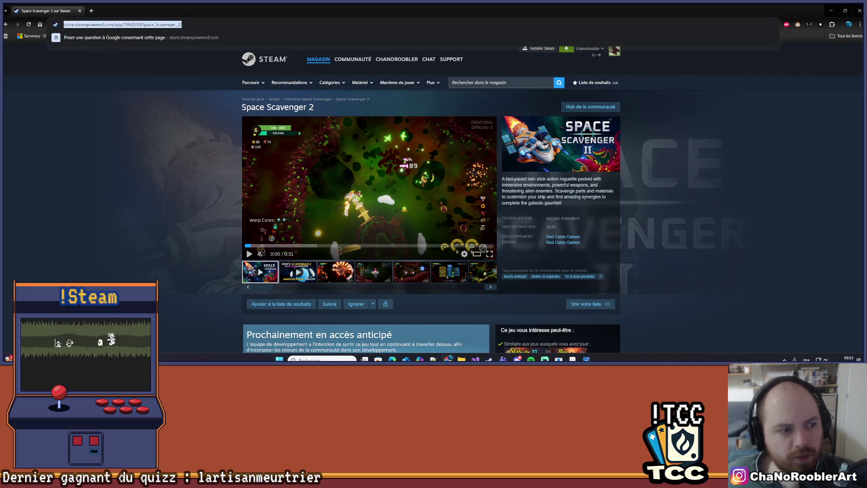
pyautogui.hotkey('alt', 'Tab')
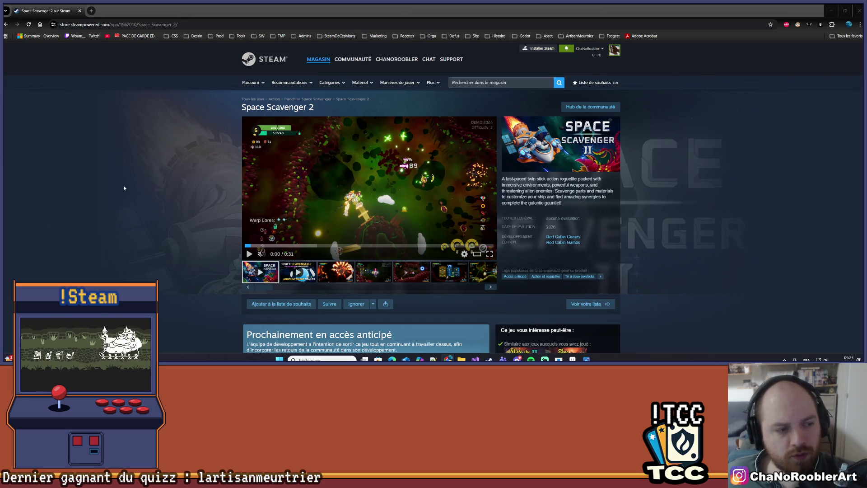
# Add Space Scavenger 2 to the wishlist and close the store tab.
pyautogui.scroll(-3, 318, 186)
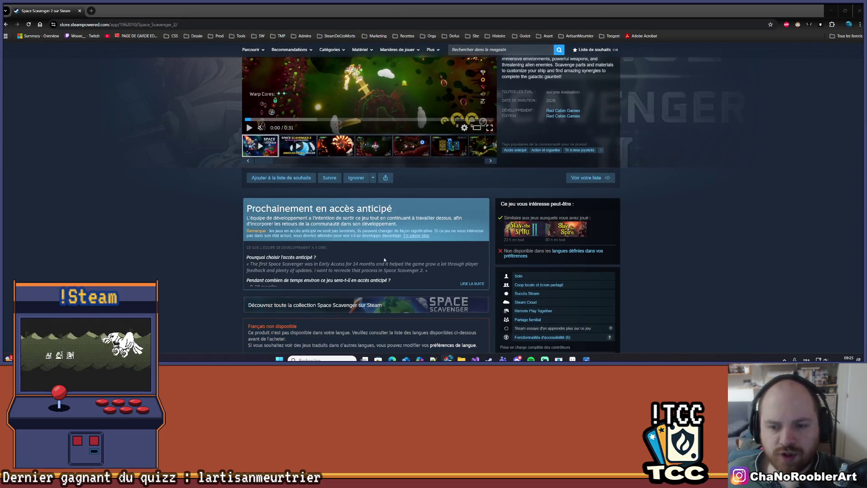
pyautogui.scroll(2, 364, 240)
pyautogui.click(290, 240)
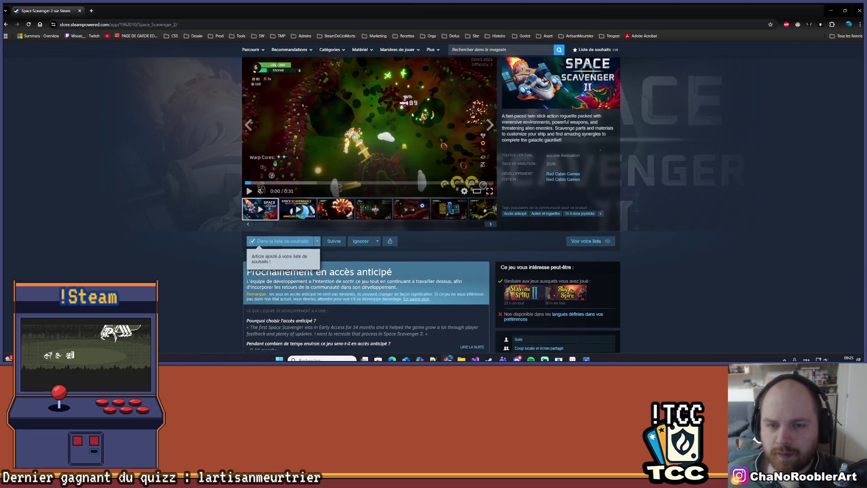
pyautogui.scroll(2, 675, 271)
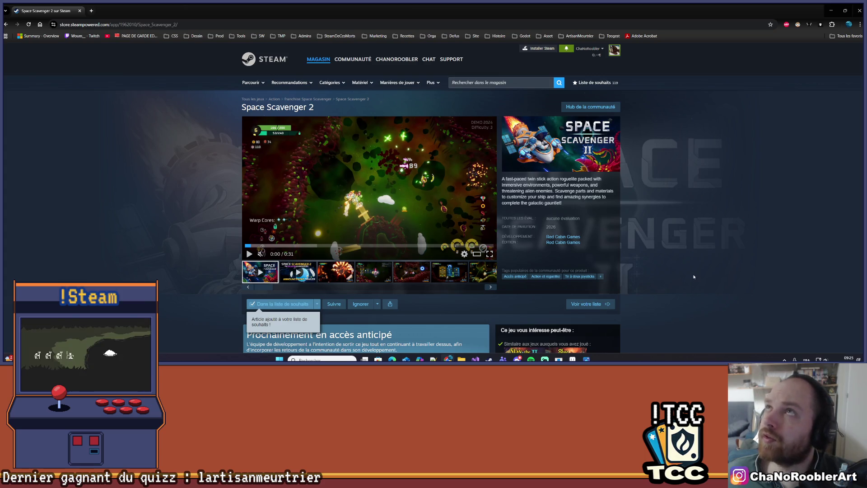
pyautogui.click(80, 11)
# Zoom into the fountain's basin rim and switch from the eyedropper to the pencil.
pyautogui.scroll(-2, 424, 198)
pyautogui.scroll(3, 425, 198)
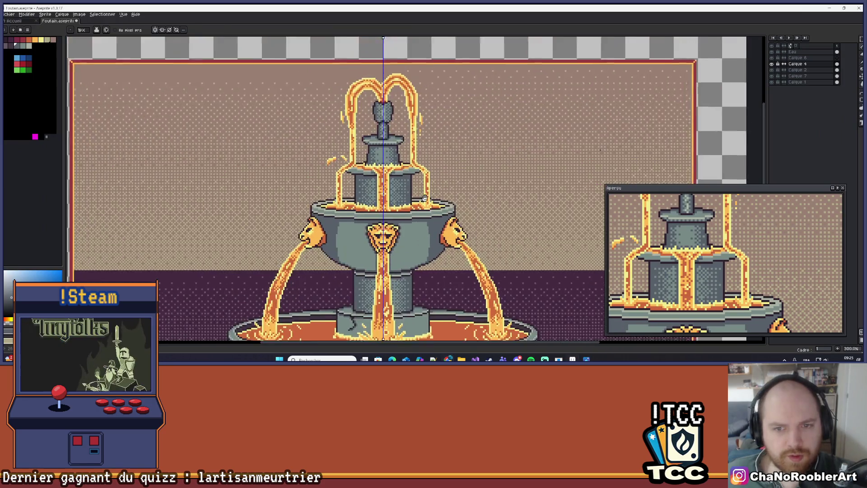
pyautogui.moveTo(425, 198); pyautogui.dragTo(432, 218)
pyautogui.scroll(-3, 409, 136)
pyautogui.scroll(2, 402, 154)
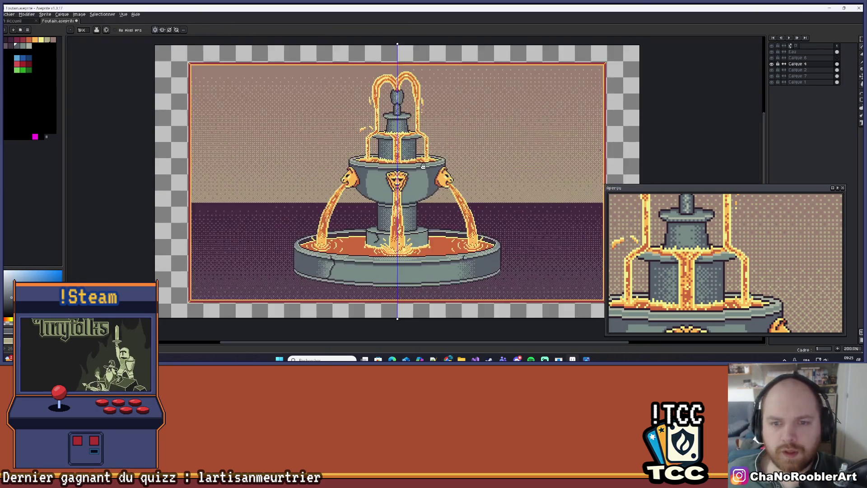
pyautogui.scroll(3, 395, 169)
pyautogui.scroll(-2, 394, 169)
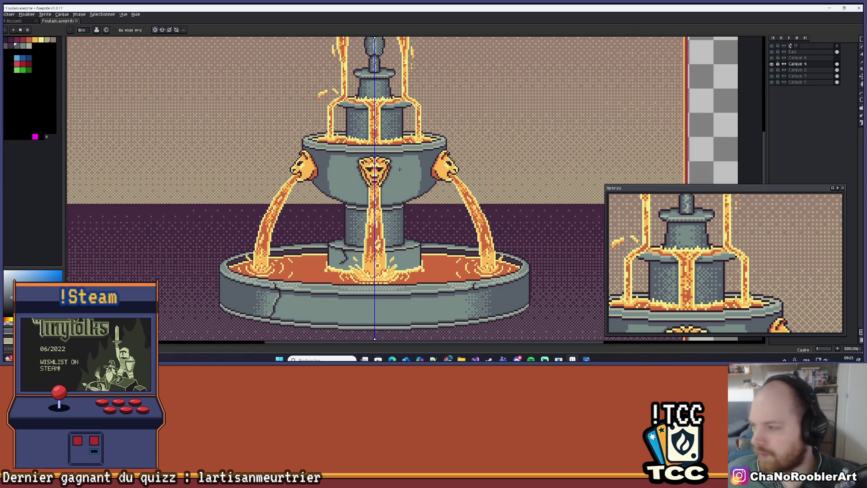
pyautogui.scroll(6, 358, 145)
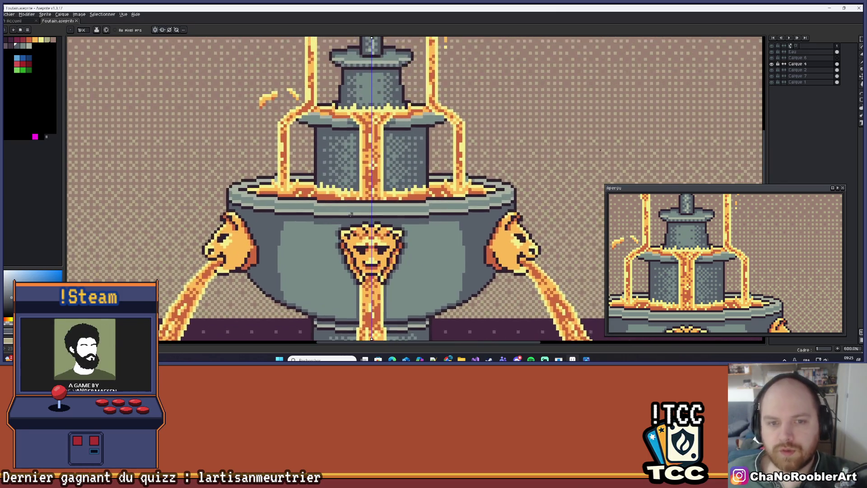
pyautogui.press('i')
pyautogui.press('b')
pyautogui.scroll(-5, 360, 215)
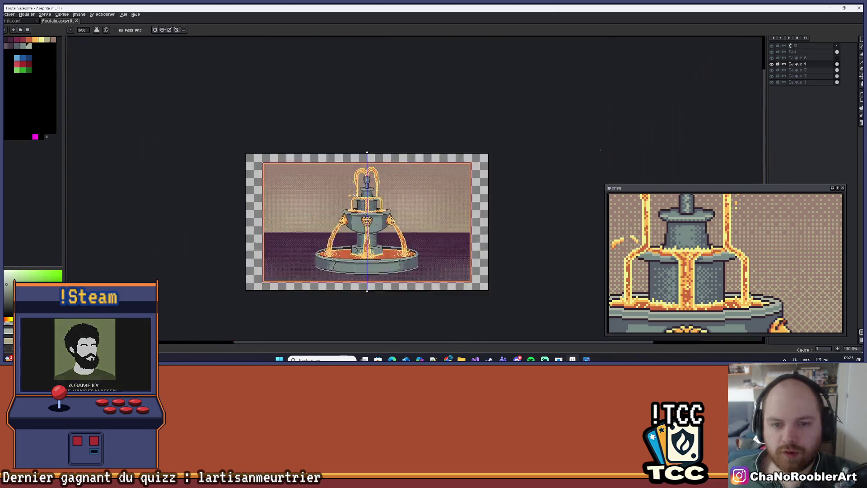
pyautogui.scroll(3, 361, 217)
pyautogui.scroll(4, 361, 219)
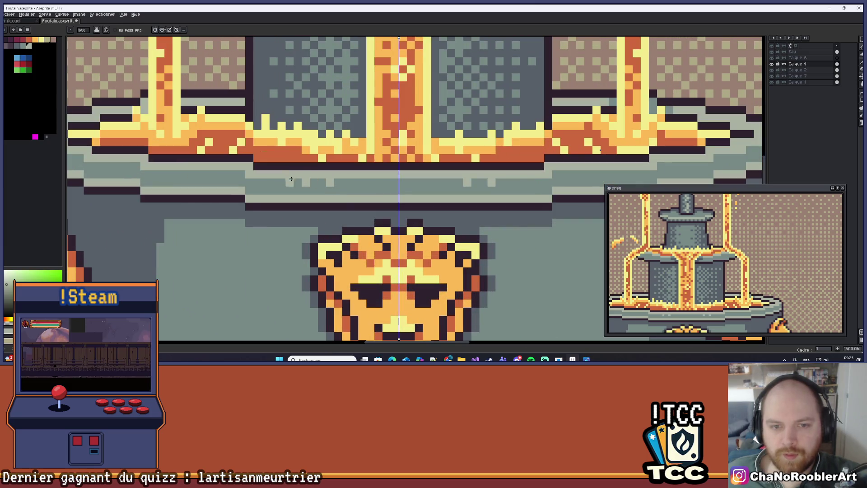
# Paint four light highlight pixels along the basin ledge above the central lion head.
pyautogui.click(330, 182)
pyautogui.click(306, 182)
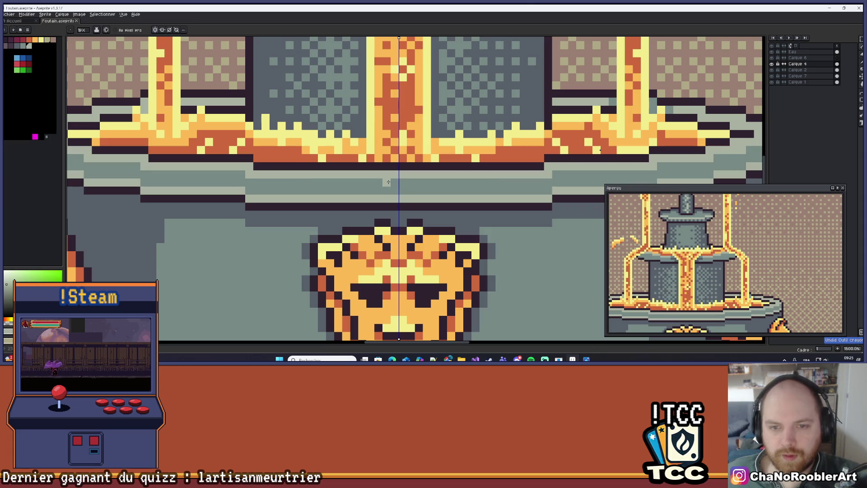
pyautogui.click(411, 183)
pyautogui.click(378, 183)
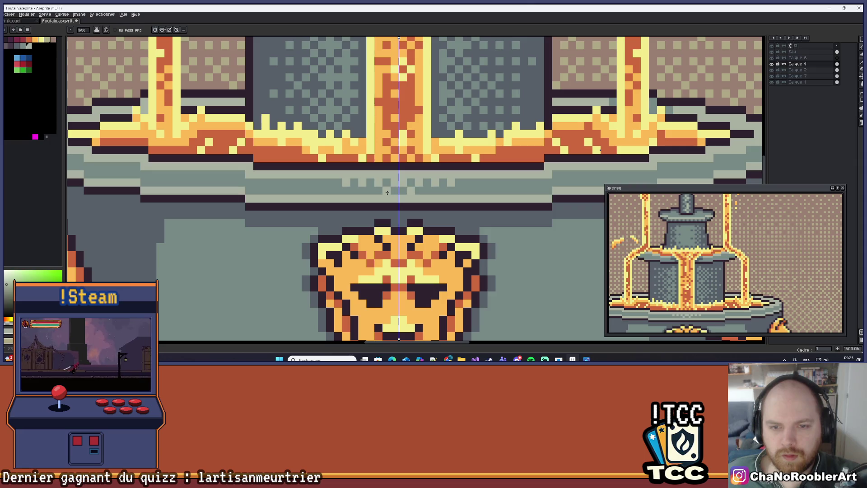
pyautogui.scroll(-5, 367, 192)
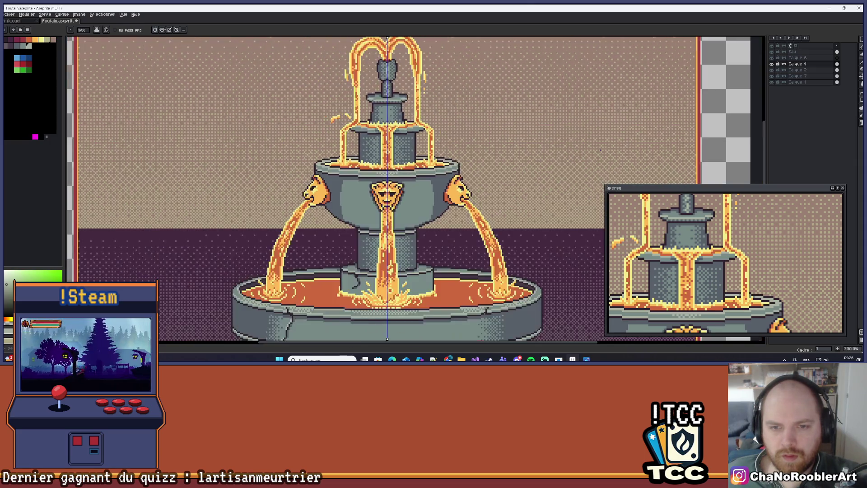
pyautogui.scroll(4, 410, 182)
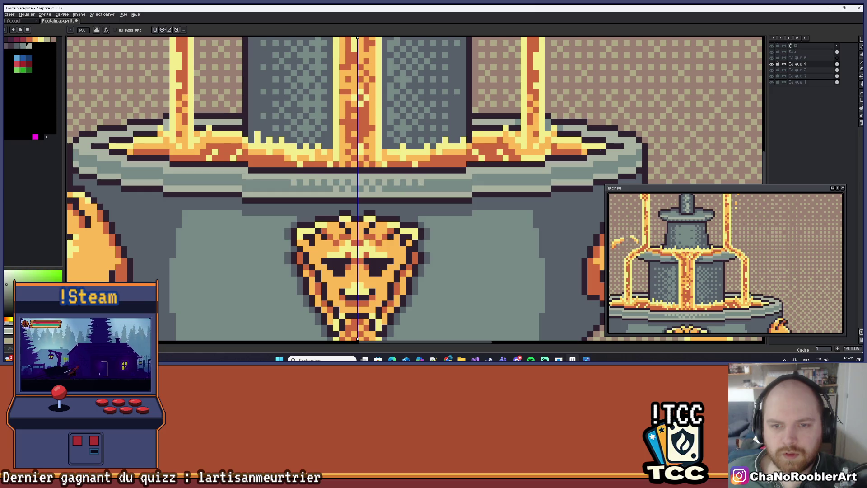
pyautogui.scroll(-7, 392, 188)
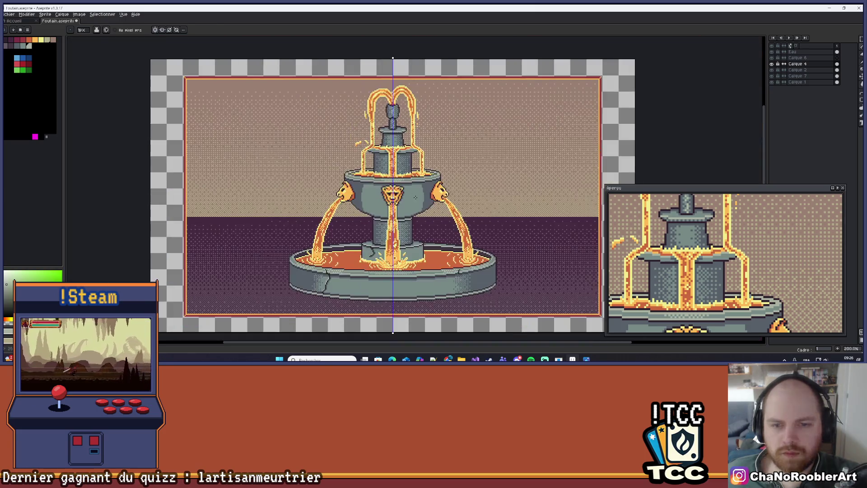
pyautogui.scroll(8, 403, 217)
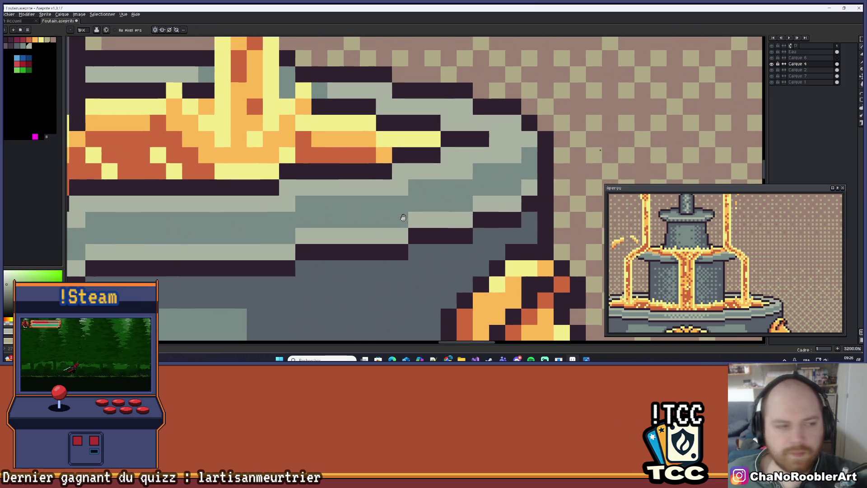
pyautogui.moveTo(404, 218); pyautogui.dragTo(404, 224)
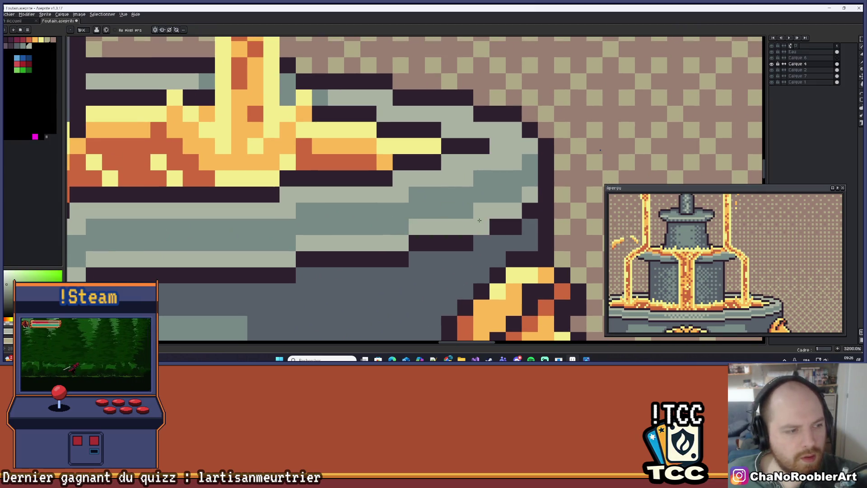
pyautogui.moveTo(494, 180); pyautogui.dragTo(464, 190)
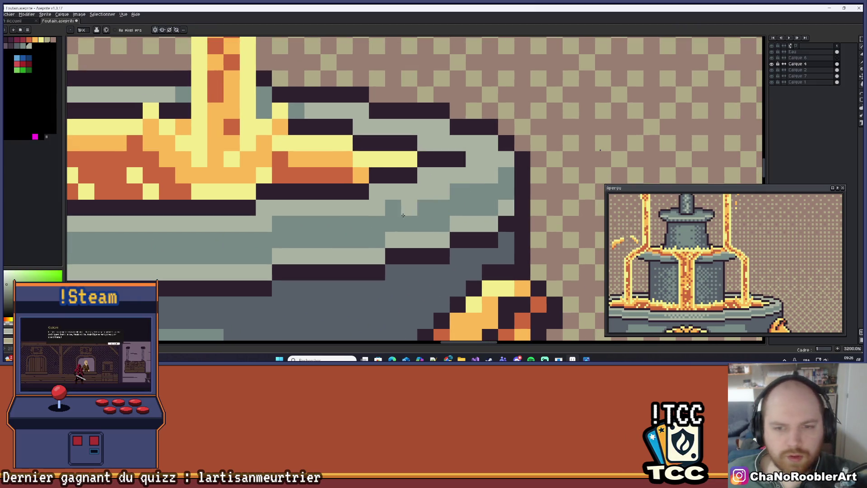
pyautogui.hotkey('ctrl', 'z')
pyautogui.press('v')
pyautogui.press('b')
pyautogui.moveTo(425, 223)
pyautogui.mouseDown()
pyautogui.moveTo(425, 207)
pyautogui.moveTo(392, 210)
pyautogui.mouseUp()
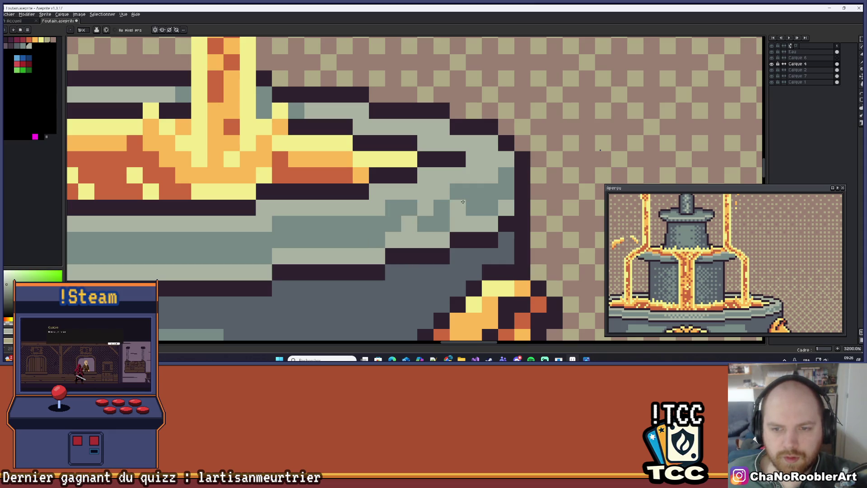
pyautogui.click(361, 237)
pyautogui.scroll(-5, 375, 223)
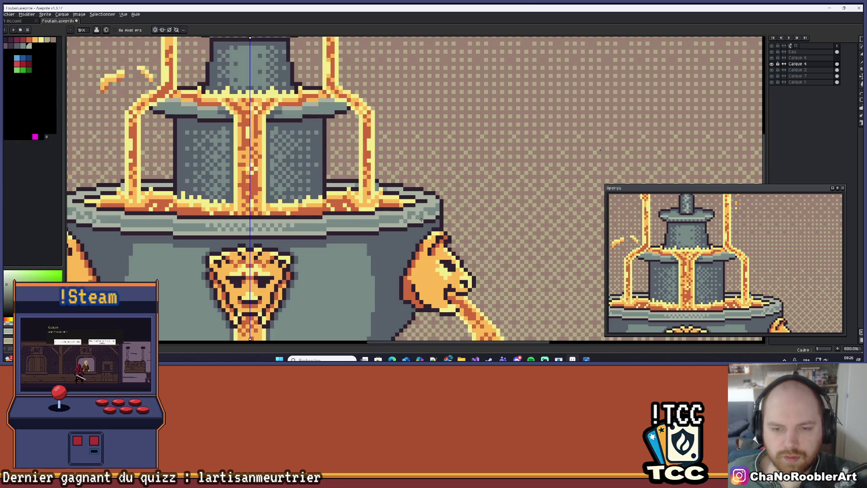
pyautogui.scroll(3, 407, 220)
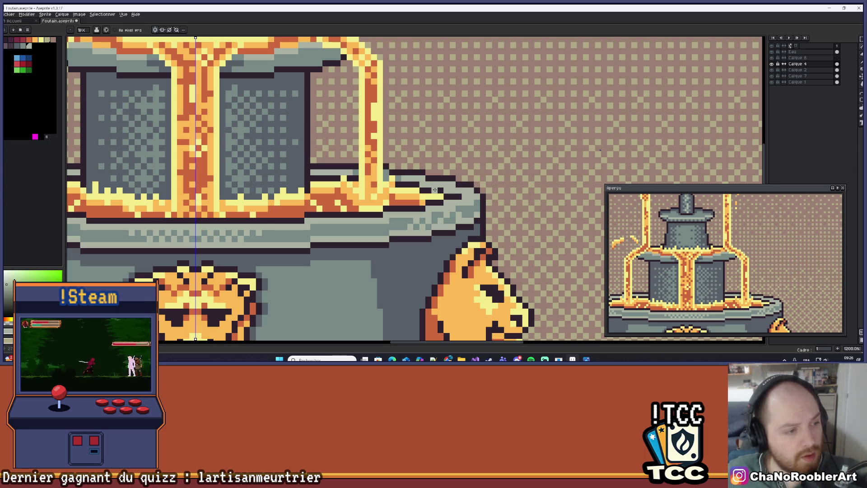
pyautogui.scroll(-4, 384, 161)
pyautogui.scroll(5, 412, 260)
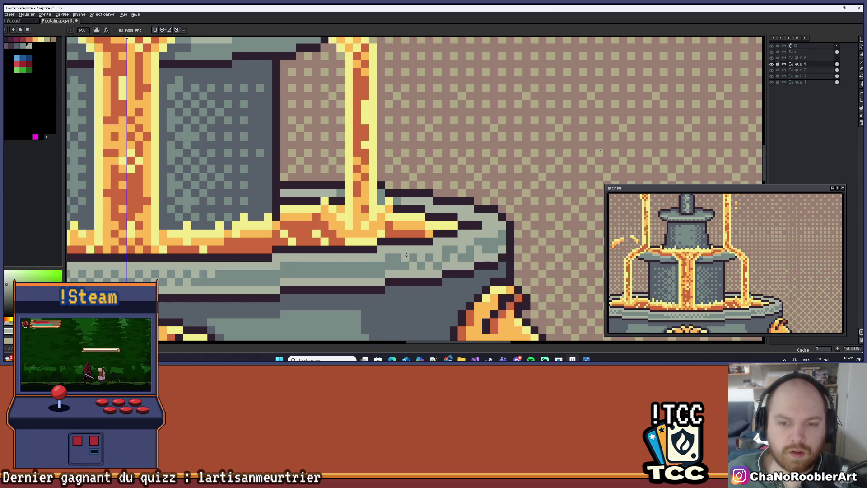
pyautogui.scroll(-6, 407, 255)
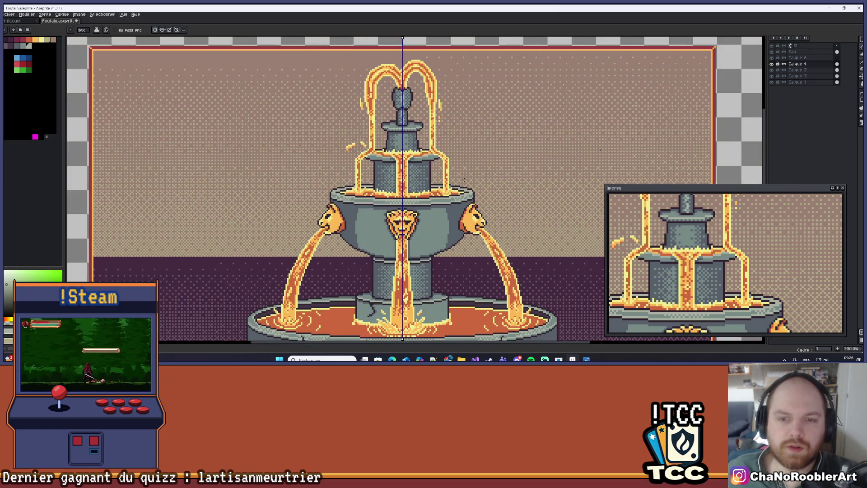
# Pan and zoom to frame the upper bowl rim above the lion heads.
pyautogui.scroll(-1, 464, 180)
pyautogui.moveTo(447, 214); pyautogui.dragTo(415, 210)
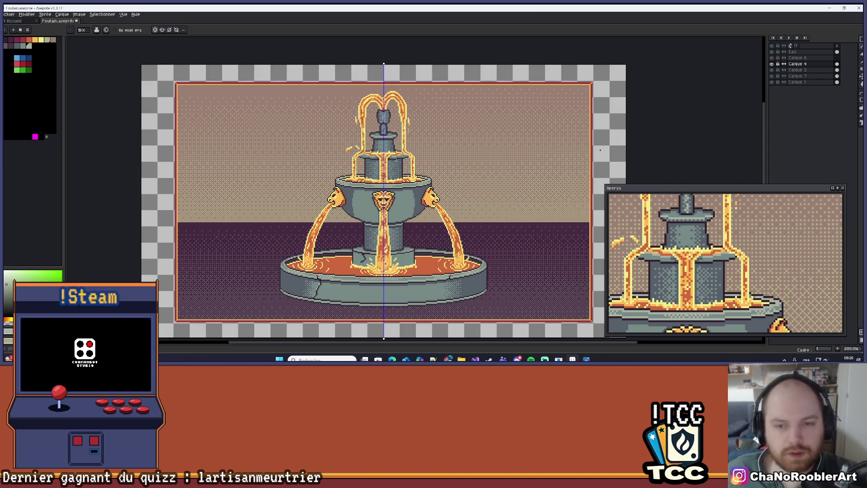
pyautogui.scroll(4, 389, 171)
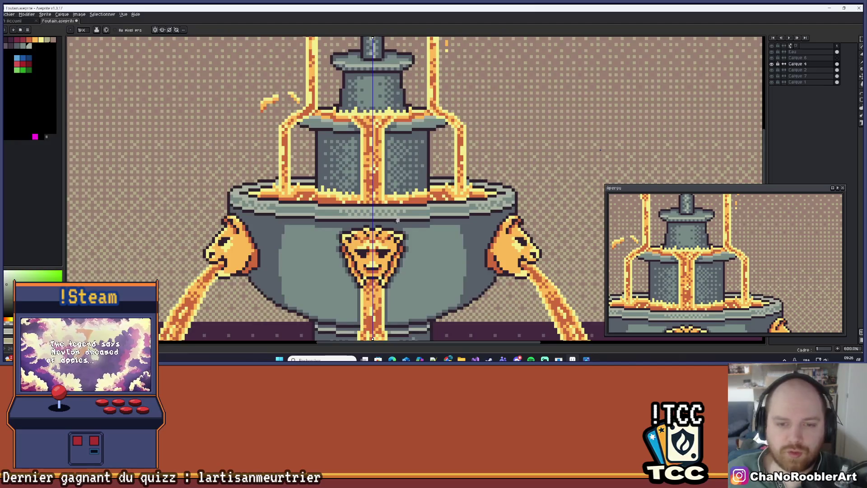
pyautogui.scroll(-4, 335, 231)
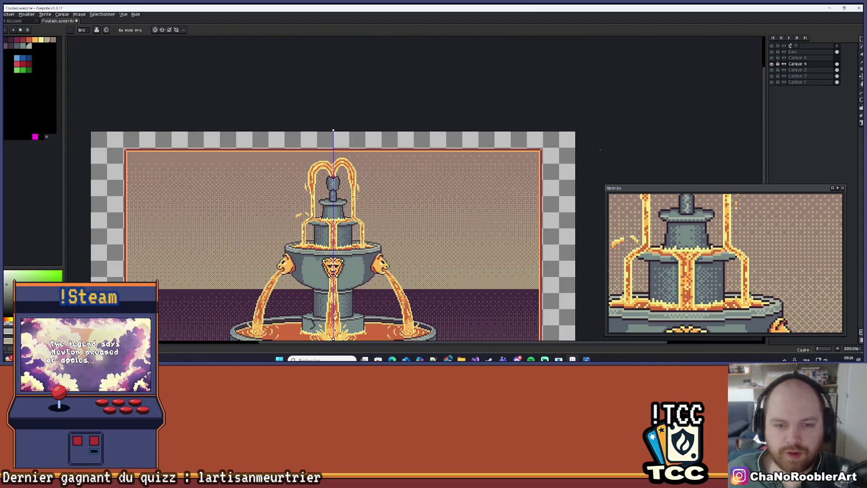
pyautogui.scroll(7, 325, 255)
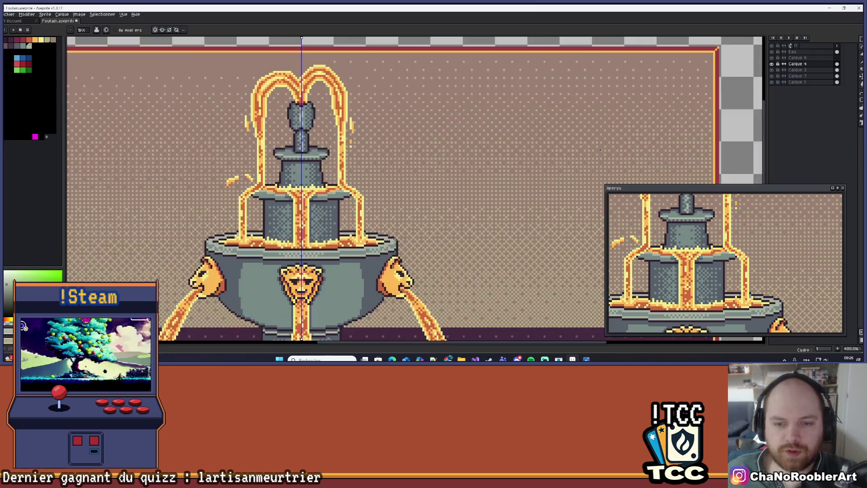
pyautogui.scroll(-5, 401, 233)
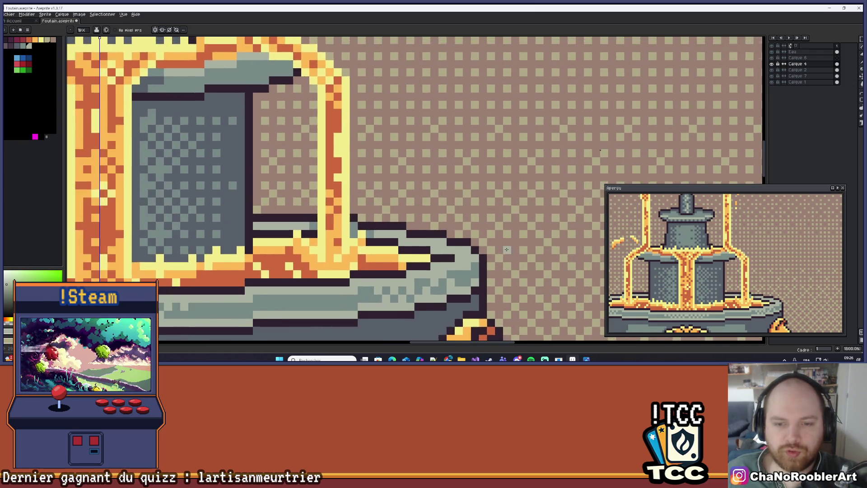
pyautogui.scroll(-1, 504, 247)
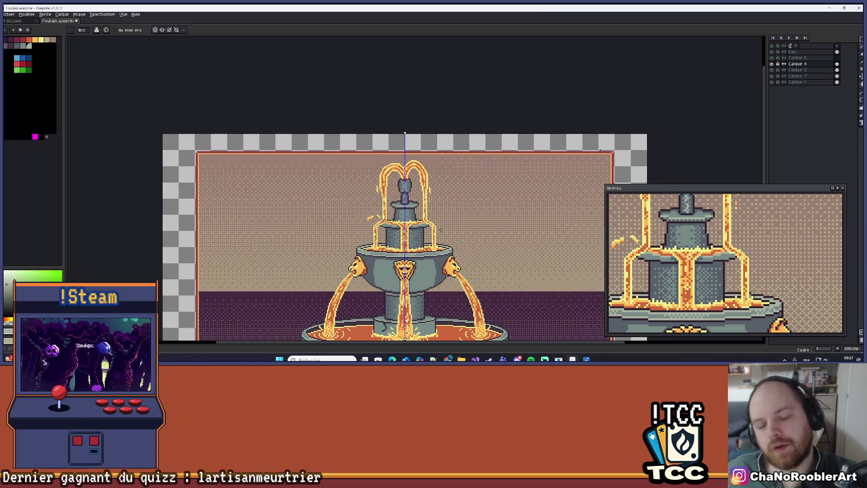
pyautogui.scroll(1, 439, 300)
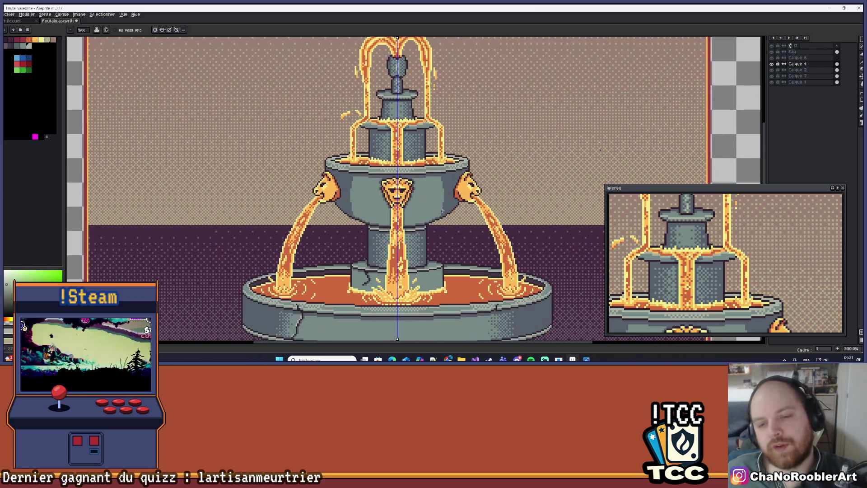
pyautogui.moveTo(433, 281); pyautogui.dragTo(438, 234)
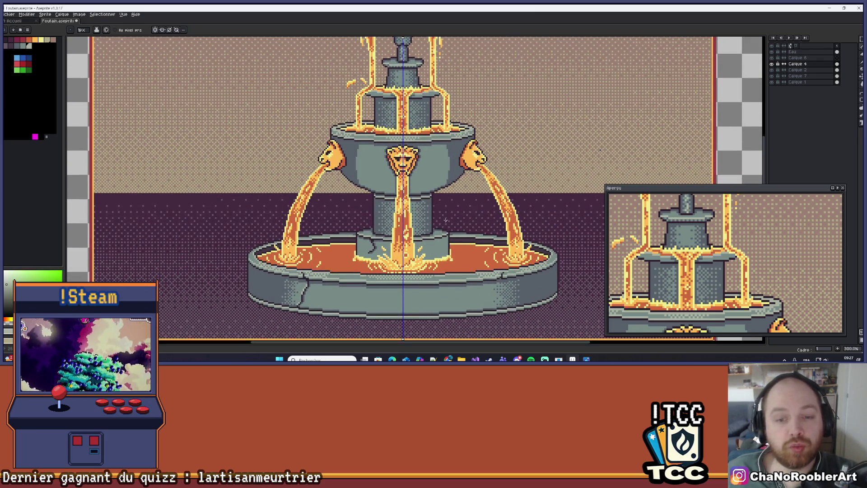
pyautogui.scroll(6, 438, 199)
pyautogui.scroll(-3, 424, 185)
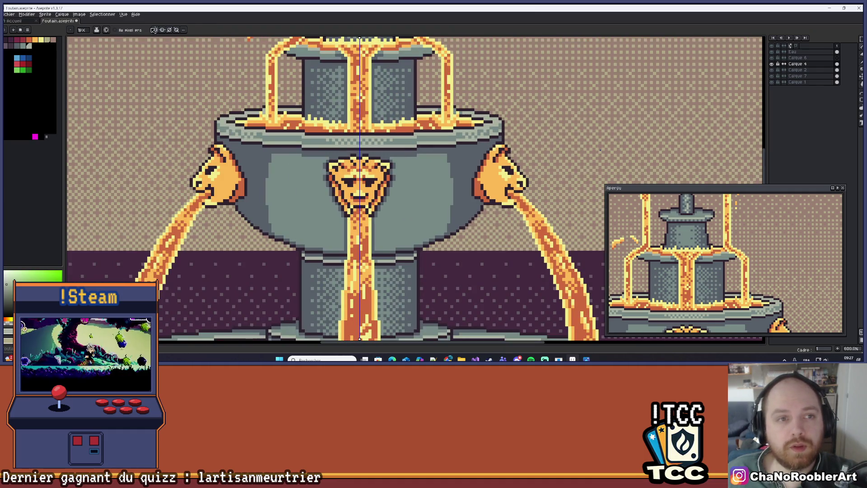
# Turn off symmetry and pick a blue palette swatch.
pyautogui.click(159, 30)
pyautogui.scroll(1, 138, 85)
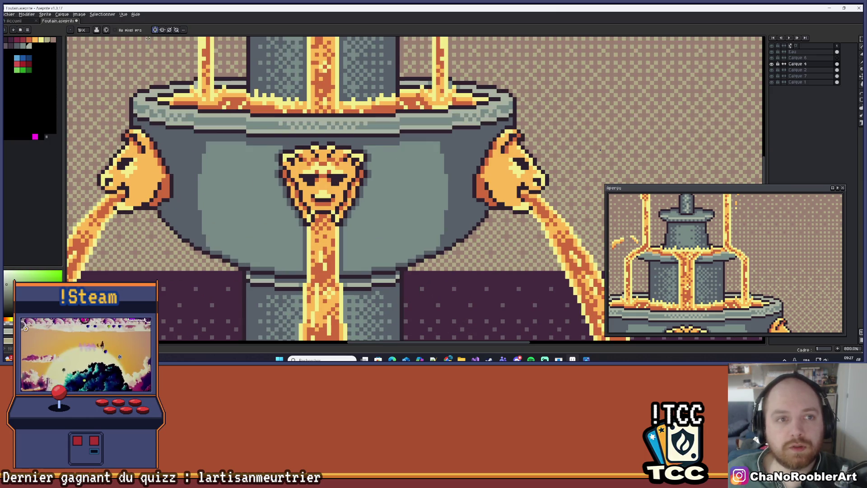
pyautogui.click(20, 46)
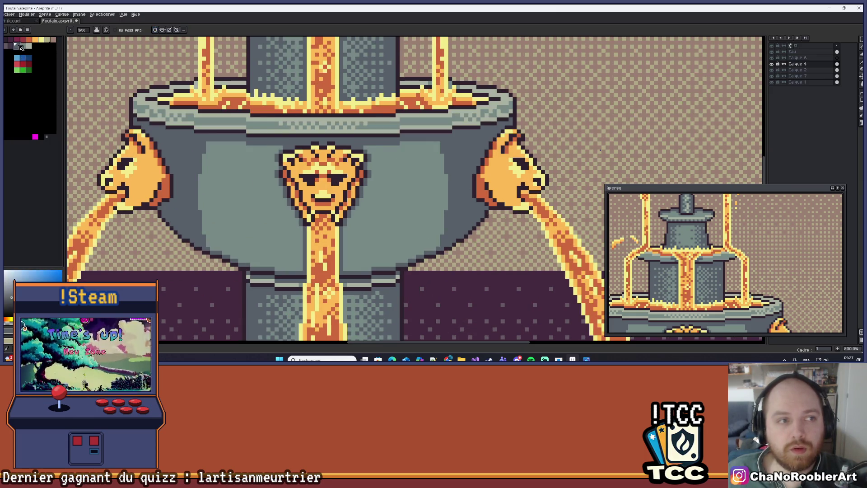
pyautogui.scroll(2, 438, 172)
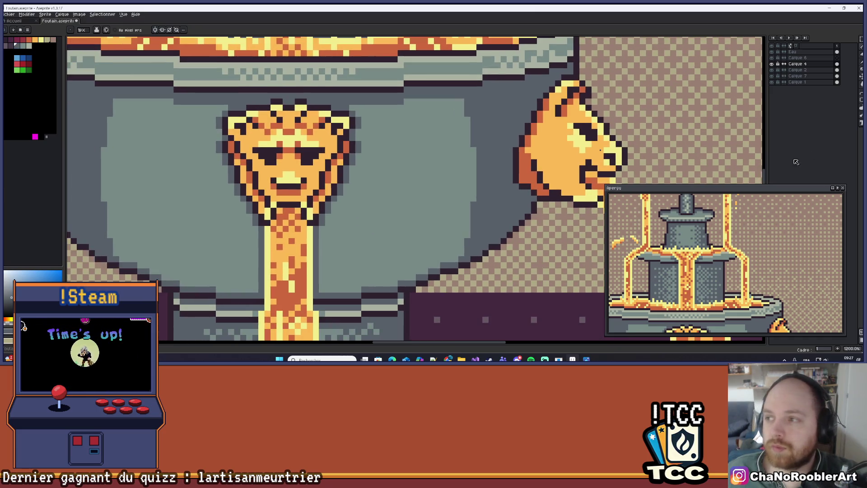
# Select the Gradient tool and test a gradient beside the lion face, then undo it.
pyautogui.click(860, 85)
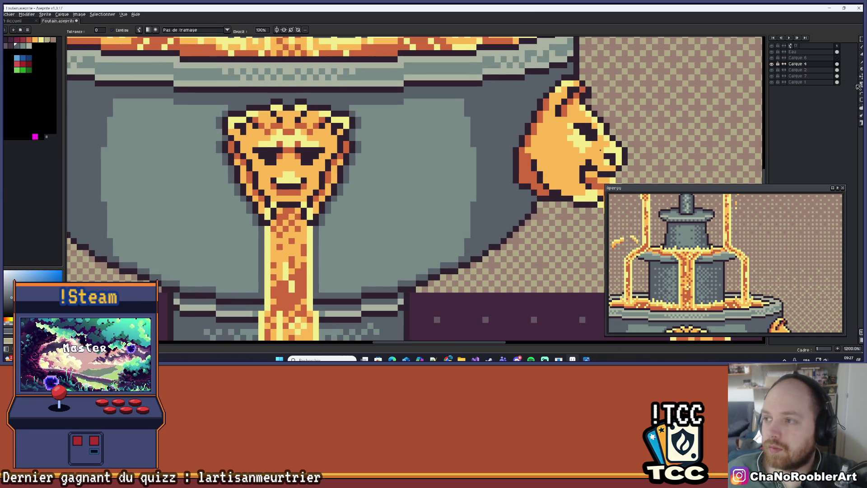
pyautogui.moveTo(455, 186)
pyautogui.mouseDown()
pyautogui.moveTo(465, 170)
pyautogui.moveTo(416, 171)
pyautogui.mouseUp()
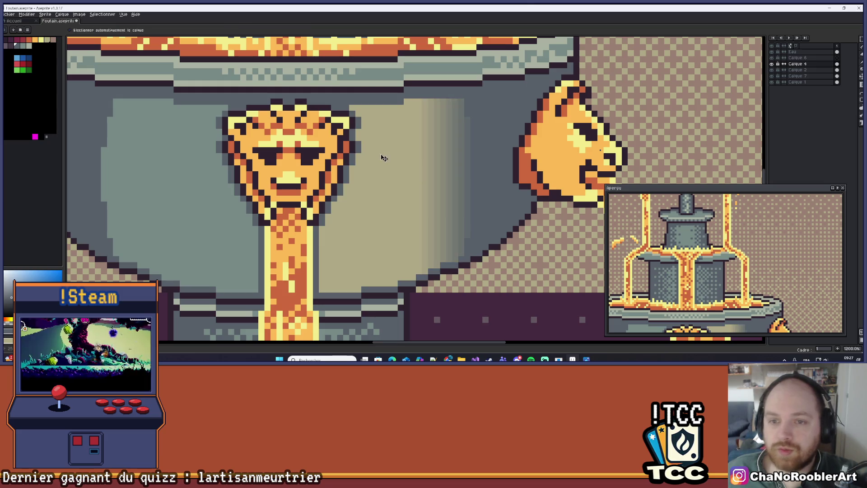
pyautogui.hotkey('ctrl', 'z')
# Set the gradient dithering to Bayer Matrix 8x8.
pyautogui.click(141, 30)
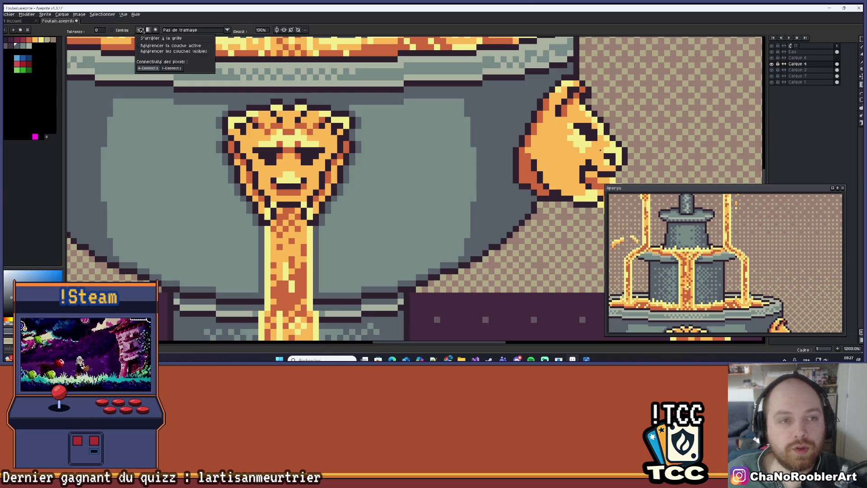
pyautogui.click(155, 31)
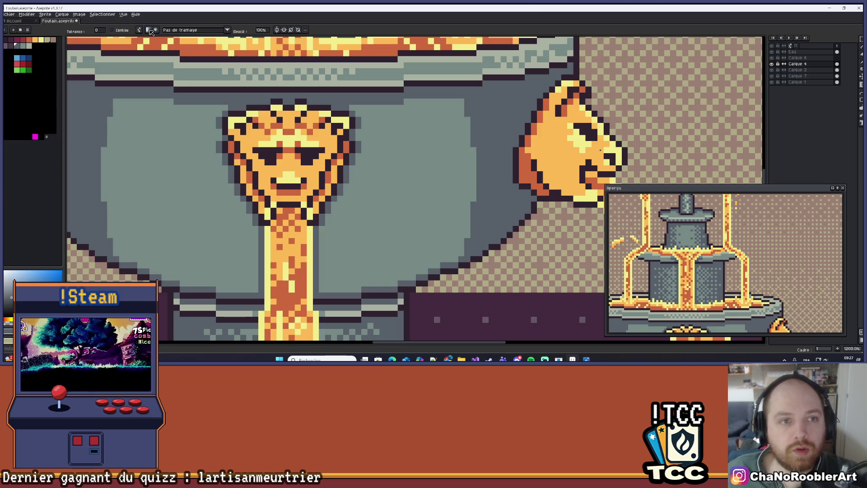
pyautogui.click(200, 32)
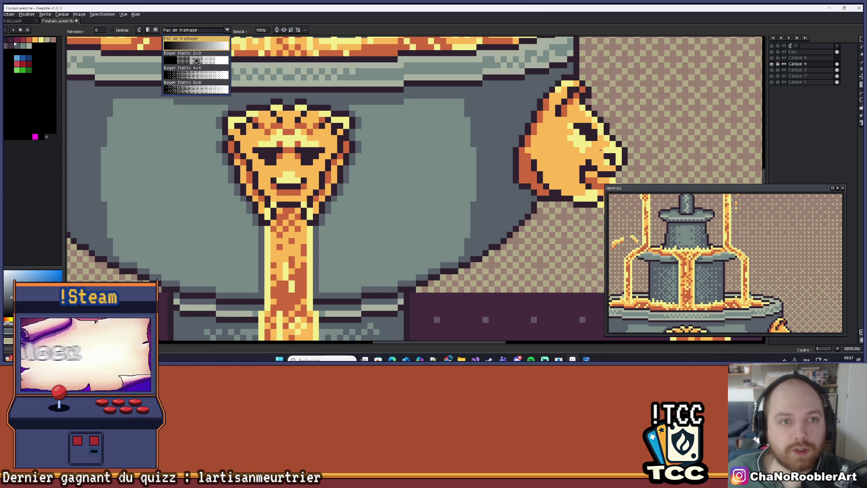
pyautogui.click(199, 88)
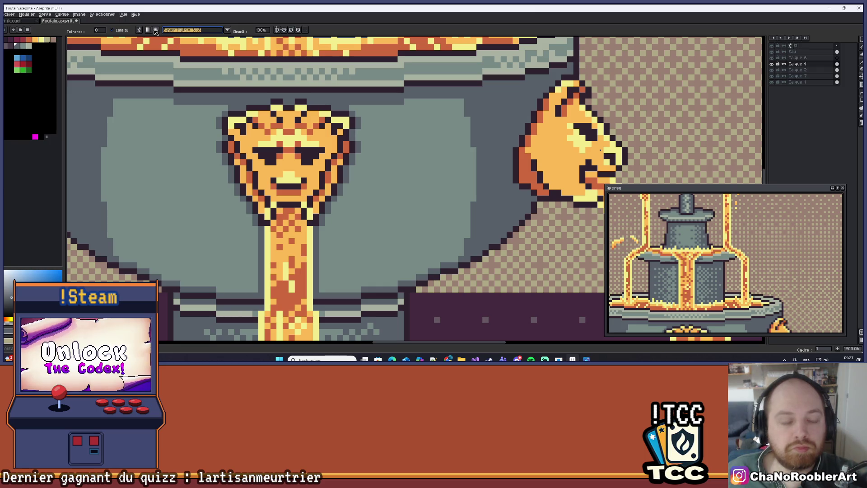
# Test a beige gradient and a dark grey stone fill on the inner bowl, undoing both.
pyautogui.moveTo(474, 168); pyautogui.dragTo(468, 174)
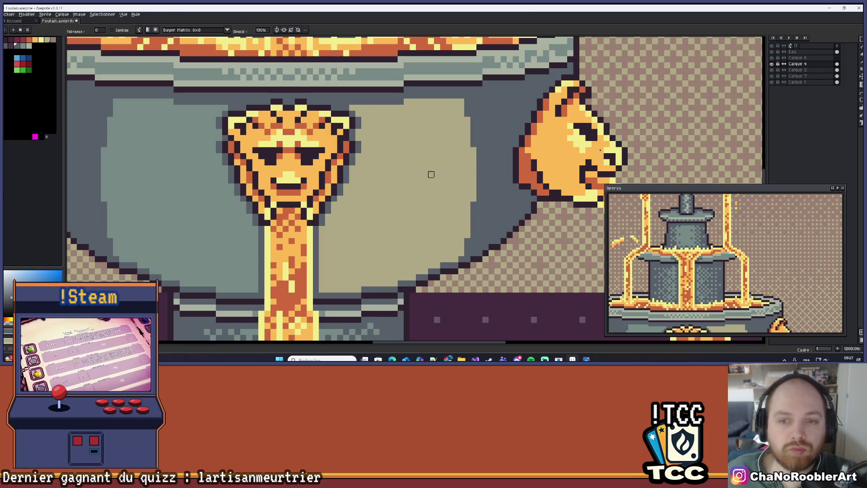
pyautogui.hotkey('ctrl', 'z')
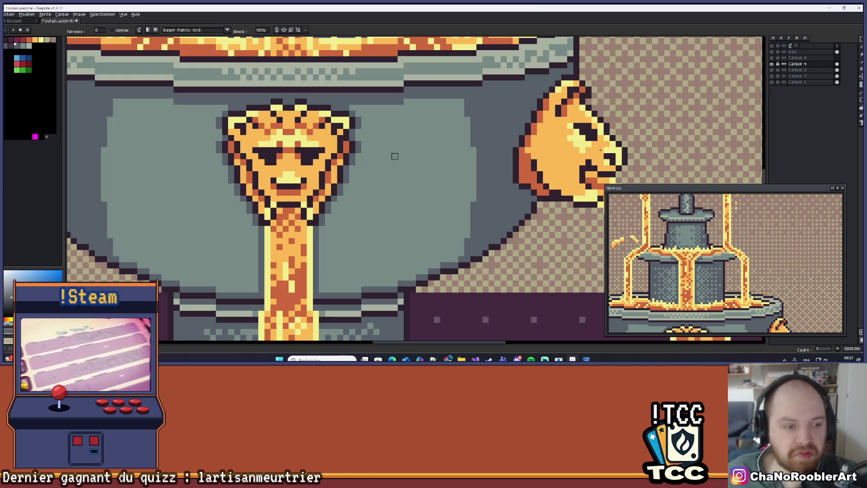
pyautogui.keyDown('alt'); pyautogui.click(411, 141); pyautogui.keyUp('alt')
pyautogui.keyDown('alt'); pyautogui.click(484, 129); pyautogui.keyUp('alt')
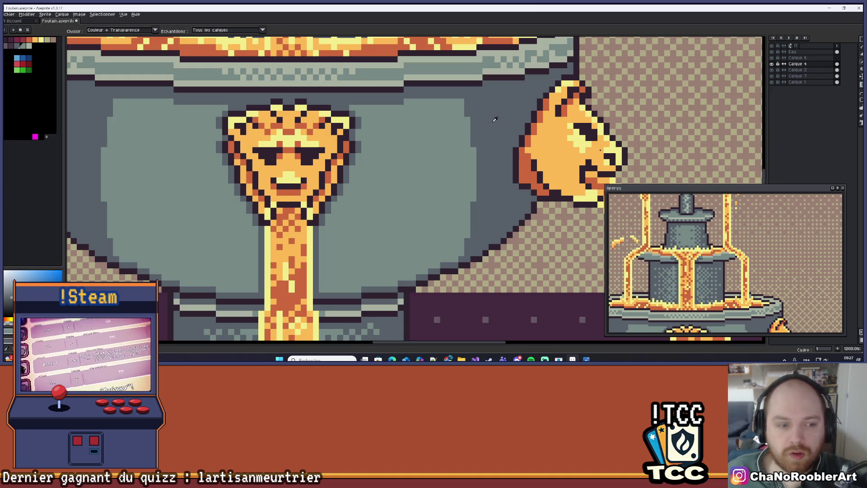
pyautogui.click(476, 163)
pyautogui.press('v')
pyautogui.hotkey('ctrl', 'z')
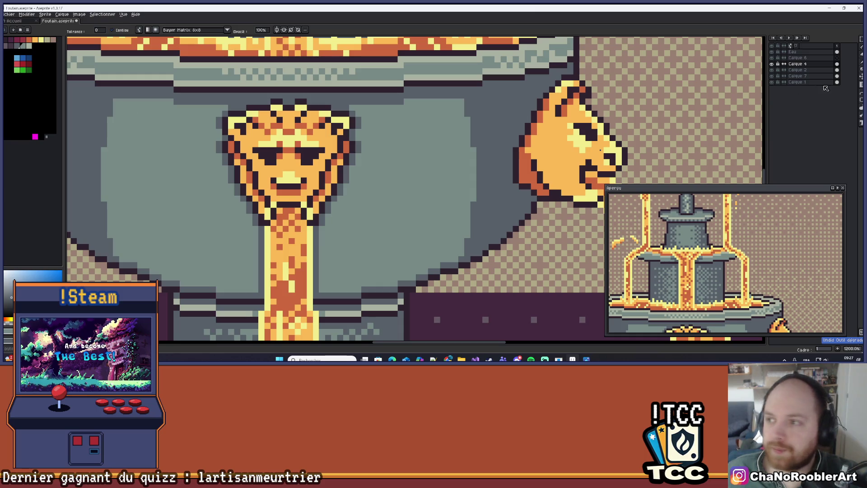
# Try another inner-bowl fill and a wider gradient, undoing each to keep the original shading.
pyautogui.click(474, 169)
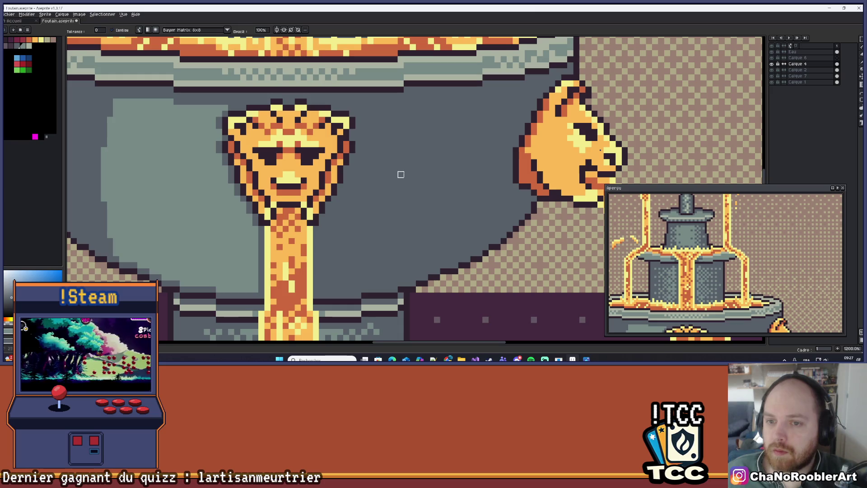
pyautogui.hotkey('ctrl', 'z')
pyautogui.moveTo(465, 166); pyautogui.dragTo(436, 174)
pyautogui.hotkey('ctrl', 'z')
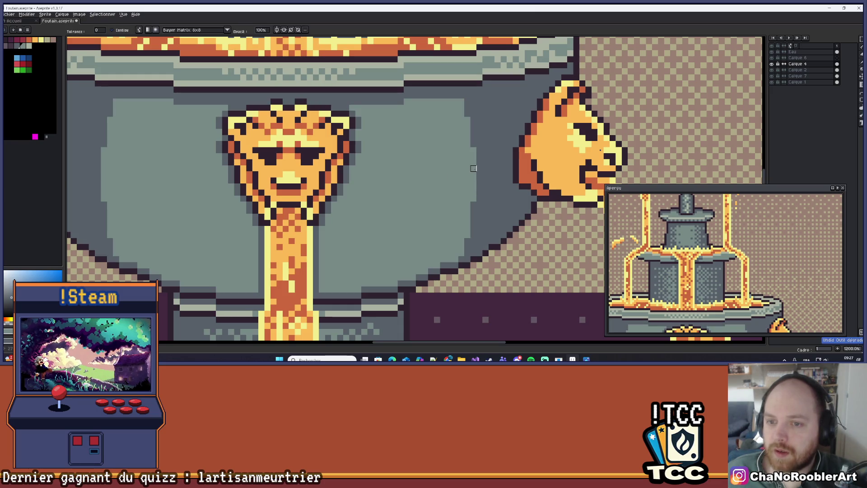
pyautogui.scroll(-4, 434, 164)
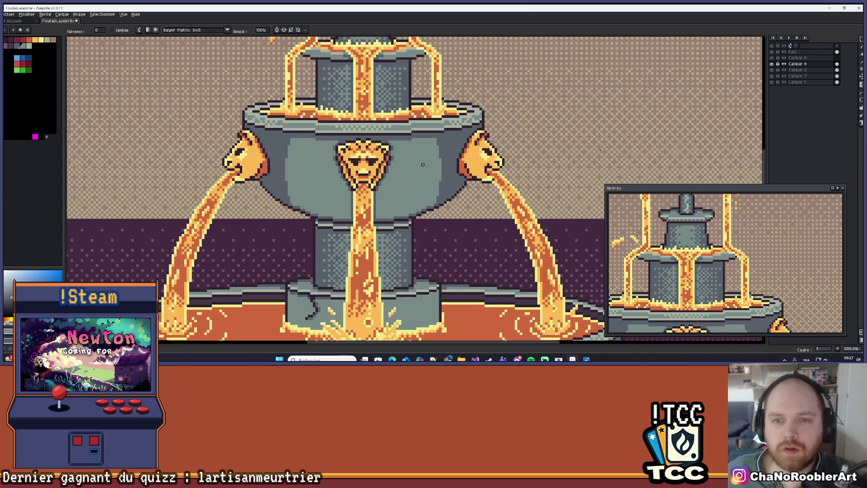
pyautogui.click(772, 64)
pyautogui.click(773, 64)
pyautogui.click(772, 64)
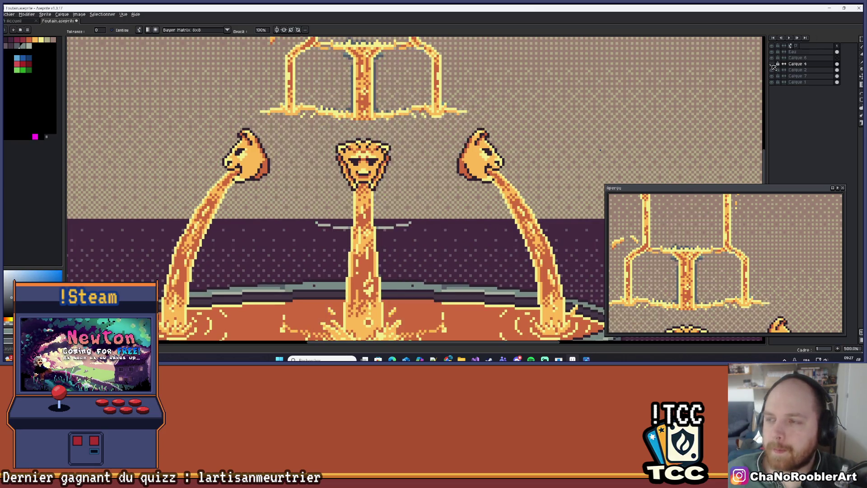
pyautogui.click(773, 64)
pyautogui.scroll(1, 187, 53)
pyautogui.scroll(-1, 187, 53)
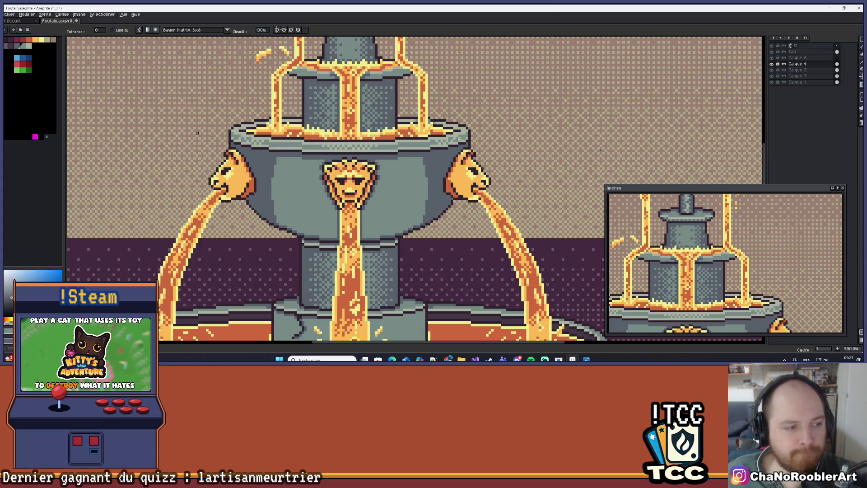
pyautogui.scroll(5, 415, 191)
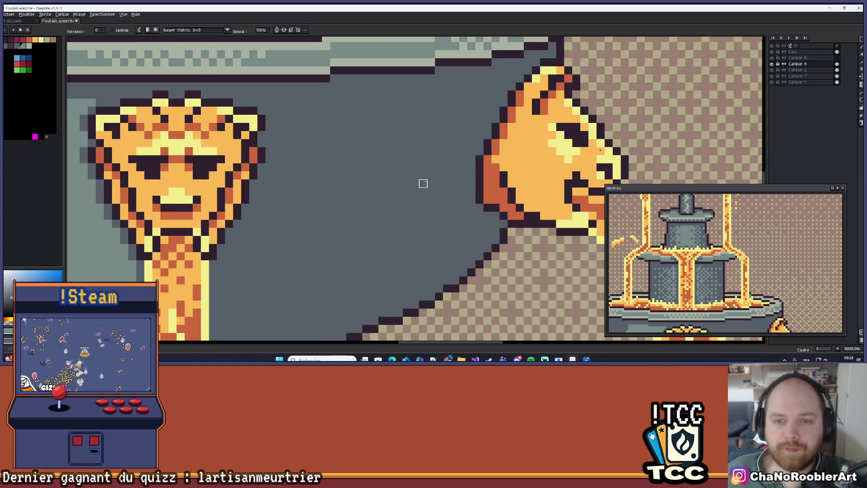
pyautogui.scroll(-6, 310, 175)
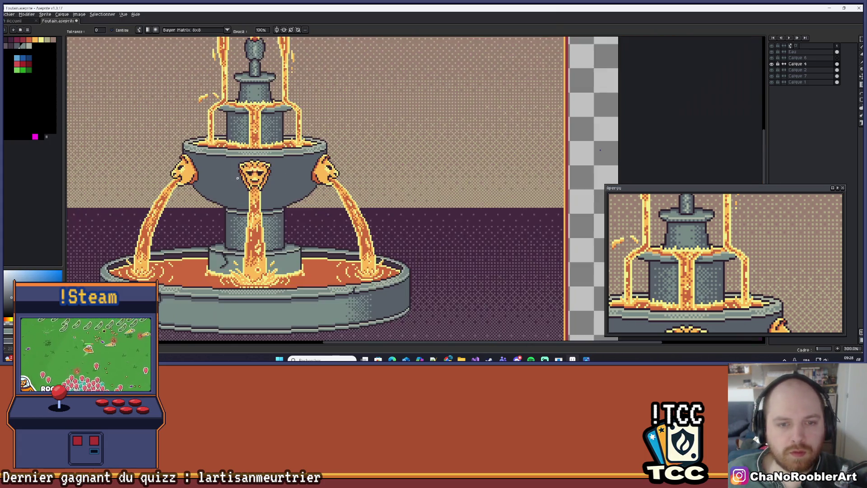
pyautogui.moveTo(237, 178); pyautogui.dragTo(273, 179)
pyautogui.scroll(-3, 316, 181)
pyautogui.scroll(3, 364, 185)
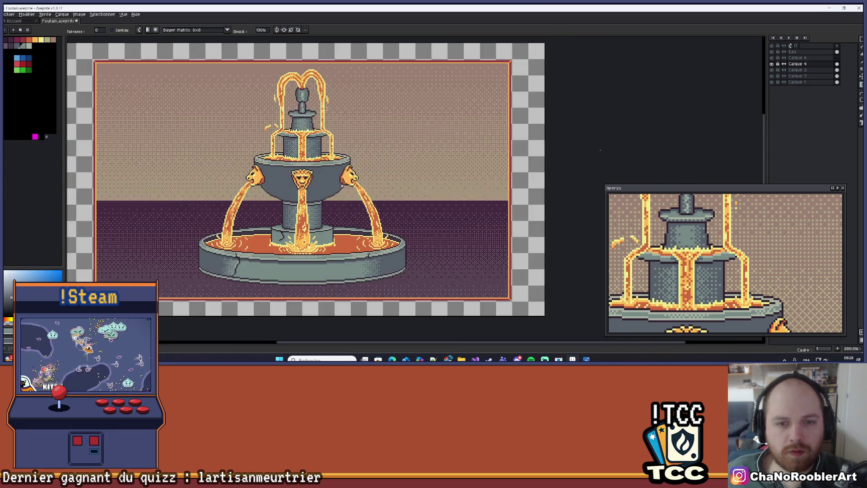
pyautogui.scroll(4, 357, 180)
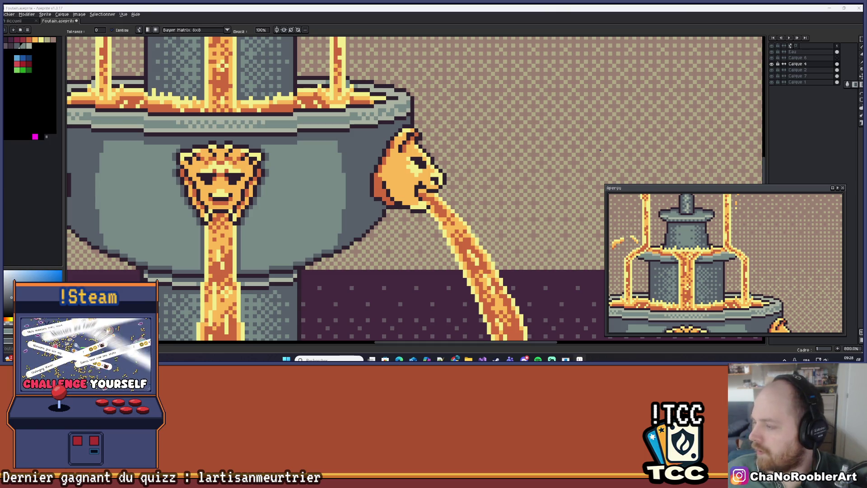
pyautogui.press('super+e')
pyautogui.hotkey('alt', 'F4')
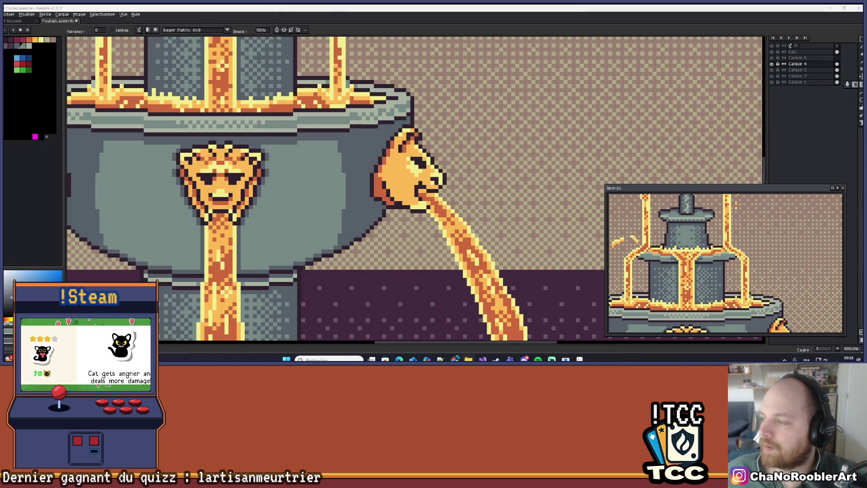
pyautogui.hscroll(-5, 362, 158)
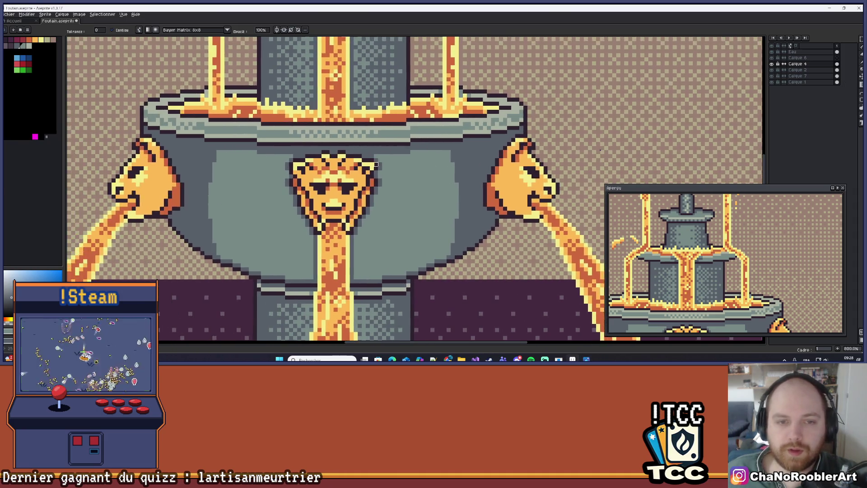
pyautogui.scroll(1, 416, 184)
pyautogui.scroll(-1, 440, 174)
pyautogui.scroll(3, 440, 173)
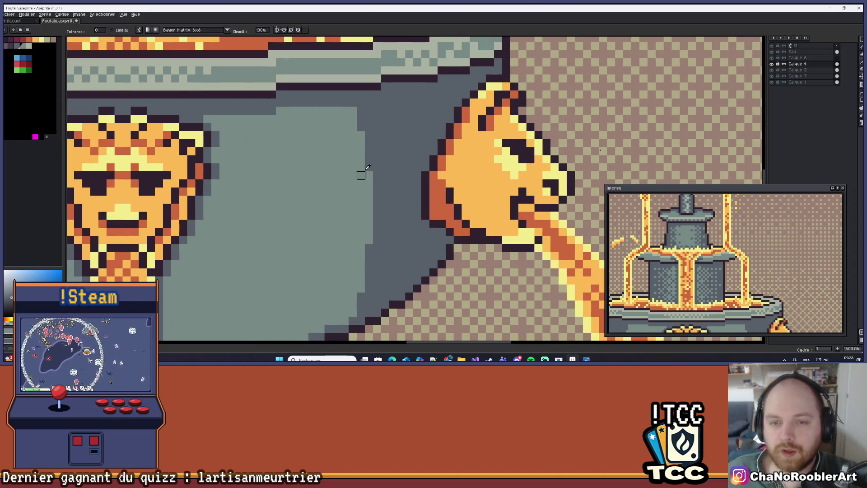
# Sample the bowl's light grey-teal colour and undo the trial darker recolour.
pyautogui.press('i')
pyautogui.click(335, 186)
pyautogui.moveTo(334, 186); pyautogui.dragTo(414, 136)
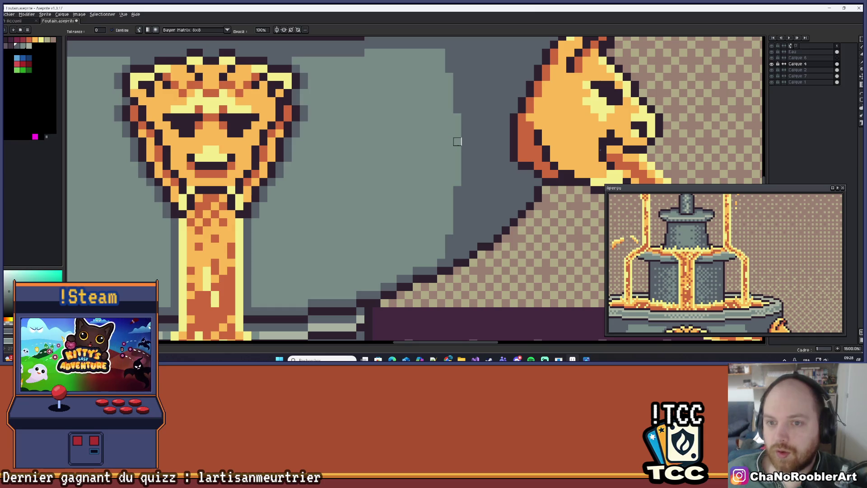
pyautogui.hotkey('ctrl', 'z')
pyautogui.scroll(-4, 369, 133)
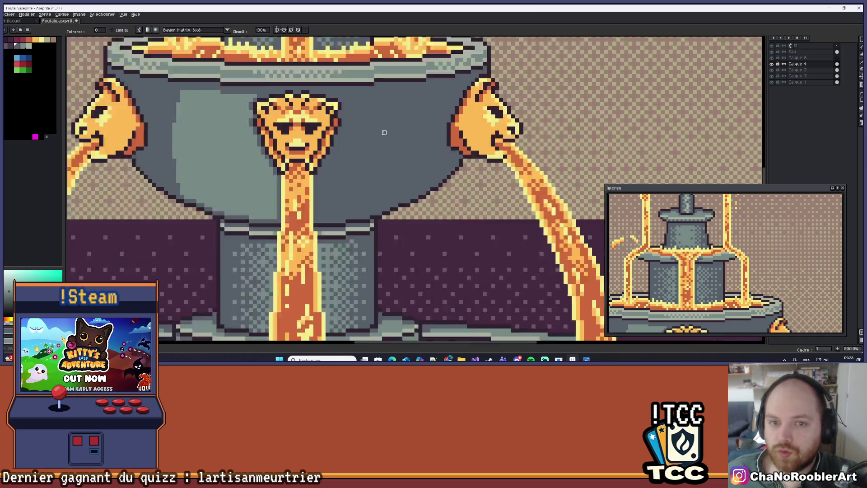
pyautogui.scroll(-1, 418, 159)
# Undo the dark grey pencil strokes in the bowl and switch to the Steam store browser.
pyautogui.press('b')
pyautogui.scroll(5, 419, 176)
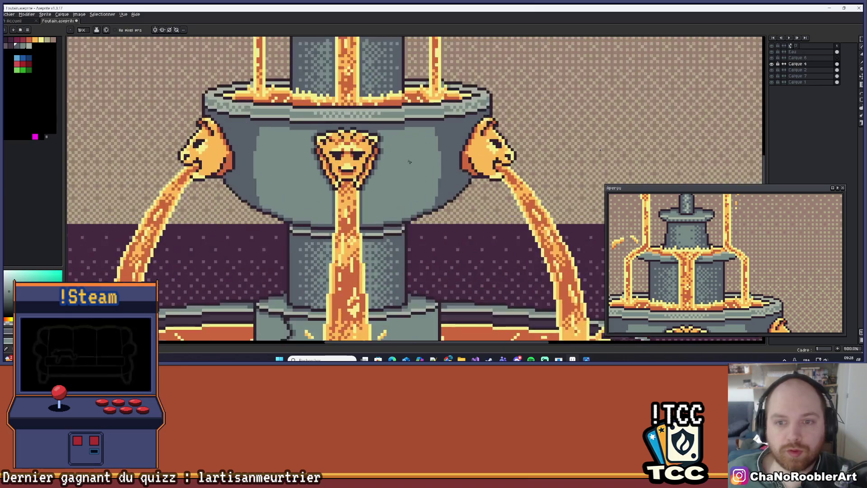
pyautogui.hotkey('ctrl', 'z')
pyautogui.hotkey('ctrl', 'z')
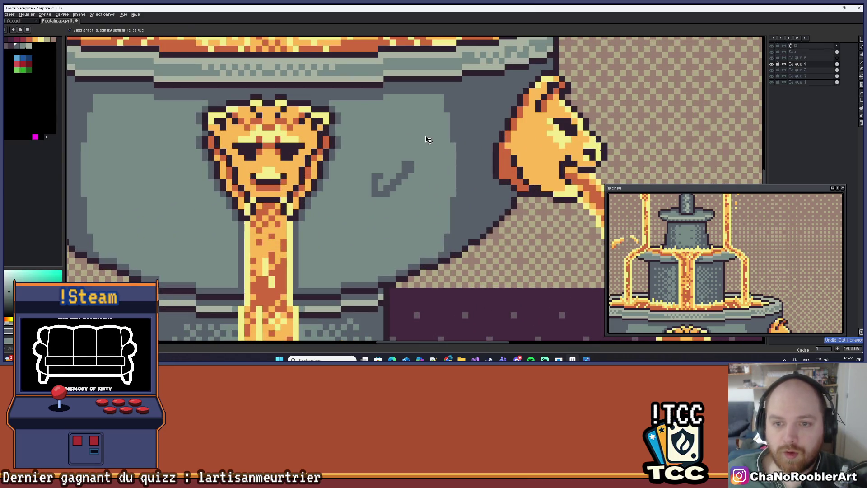
pyautogui.scroll(-4, 424, 109)
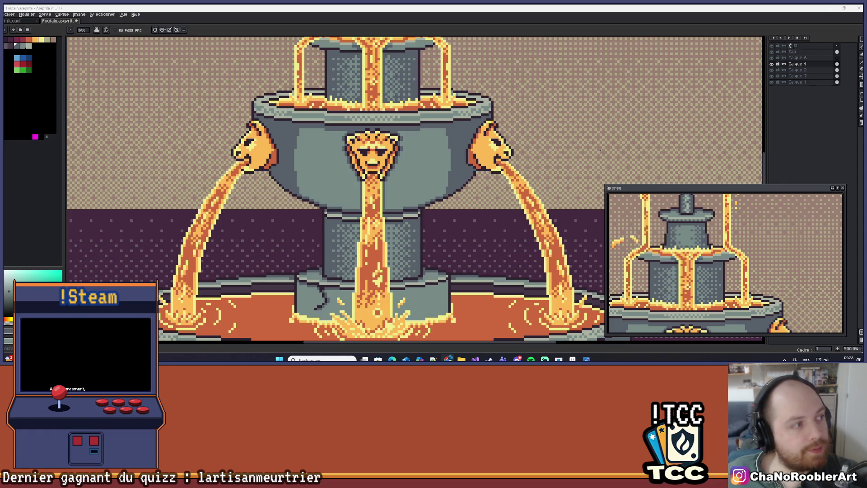
pyautogui.hotkey('alt', 'Tab')
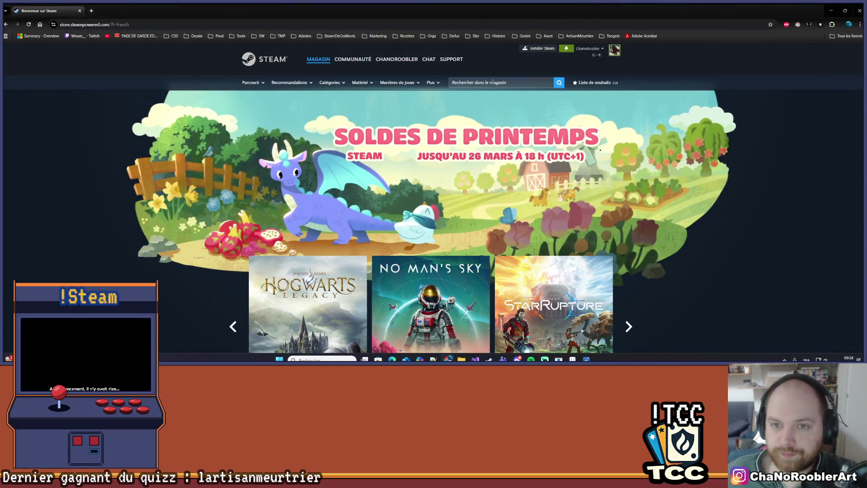
# Search the Steam store for 'viking', then switch to the Steam client library.
pyautogui.click(497, 82)
pyautogui.write('vikin')
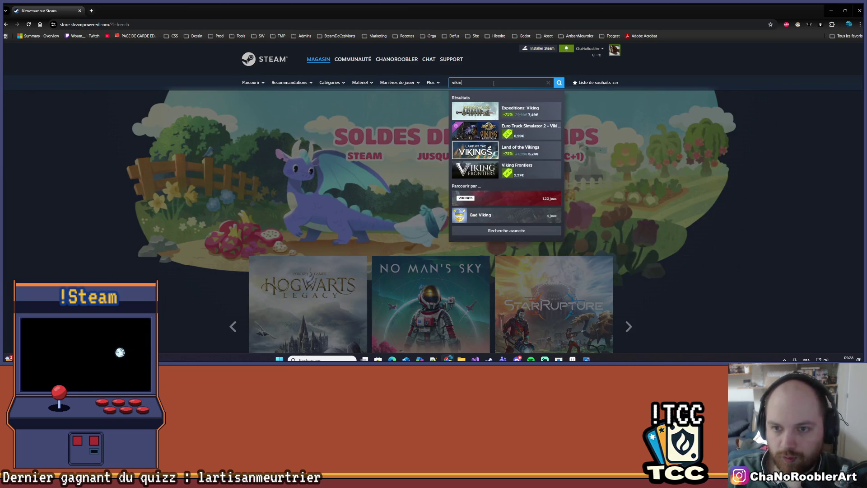
pyautogui.write('g')
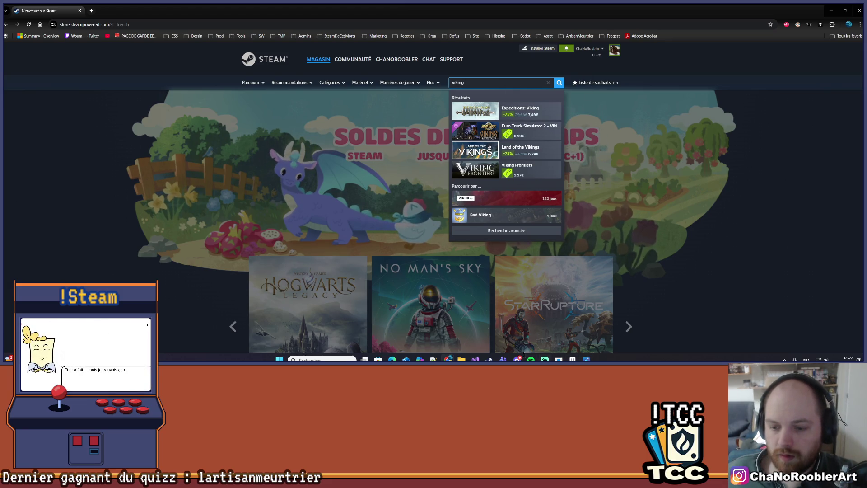
pyautogui.hotkey('alt', 'Tab')
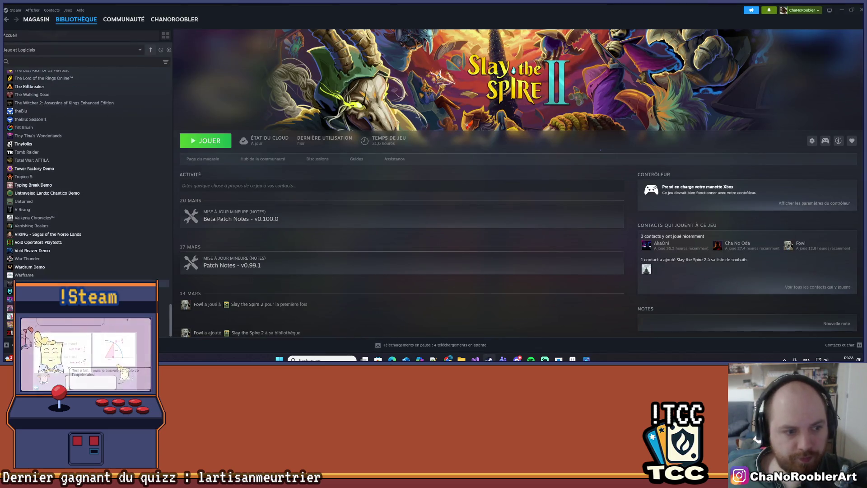
# Open the store page of VIKING – Sagas of the Norse Lands from the Steam library.
pyautogui.click(78, 234)
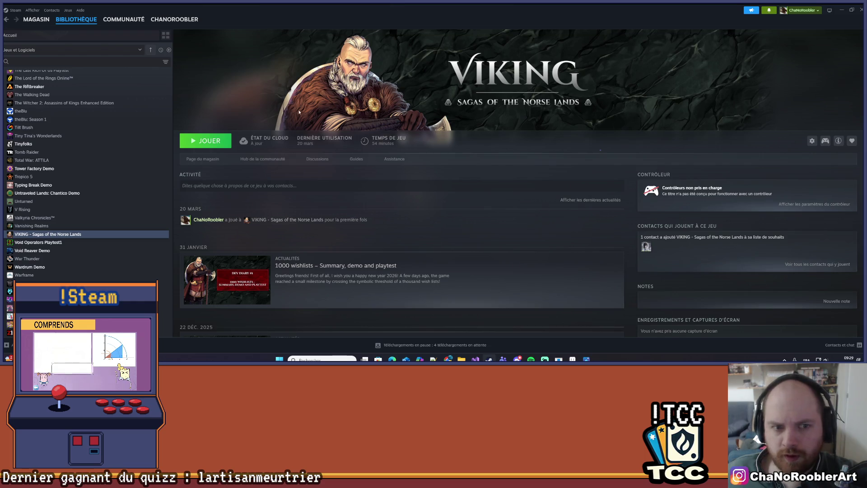
pyautogui.click(200, 162)
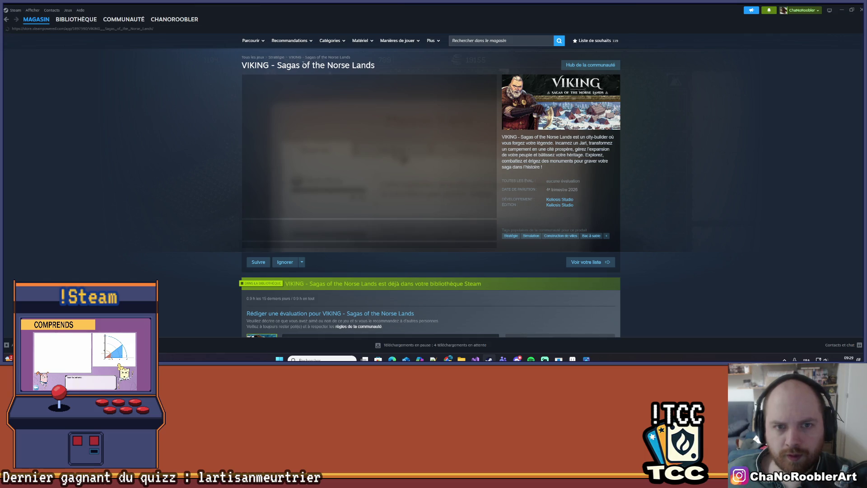
pyautogui.rightClick(303, 65)
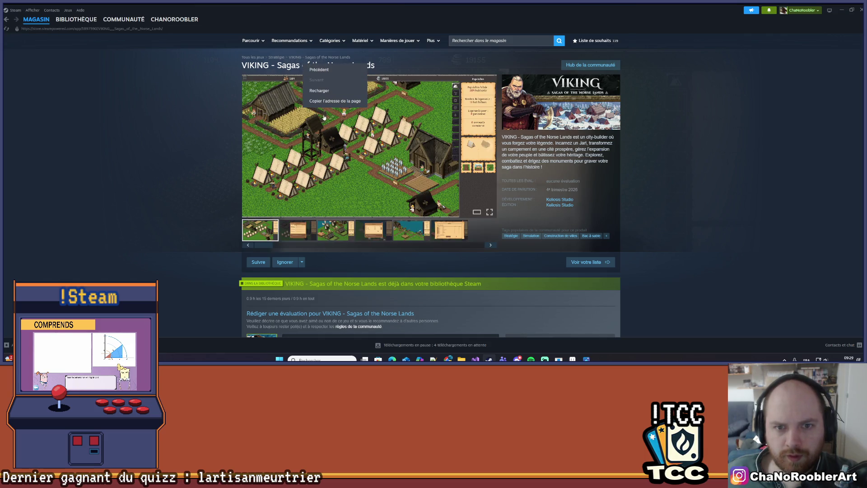
pyautogui.press('Escape')
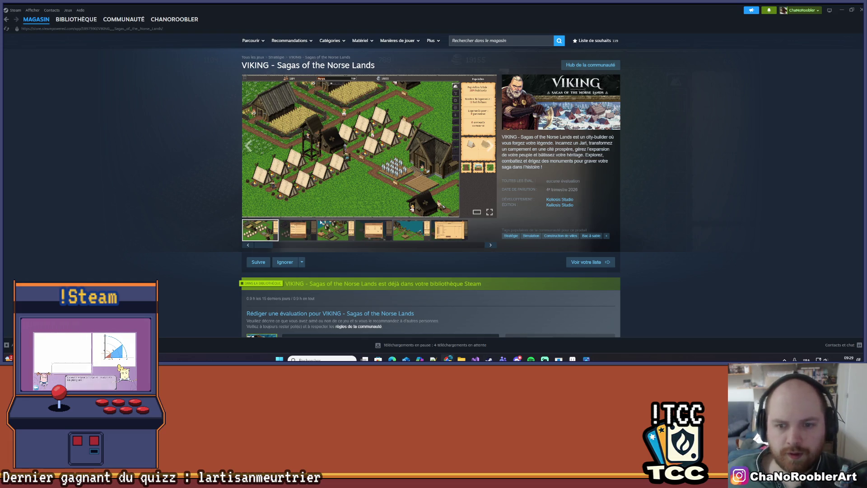
# Browse the game's screenshots, including the Industry and village shots.
pyautogui.click(298, 230)
pyautogui.click(334, 230)
pyautogui.click(374, 231)
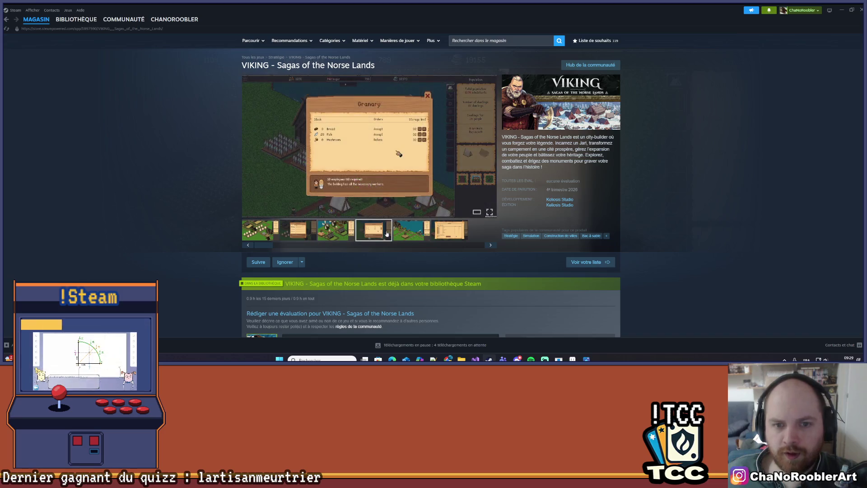
pyautogui.scroll(-1, 403, 254)
pyautogui.scroll(-8, 404, 254)
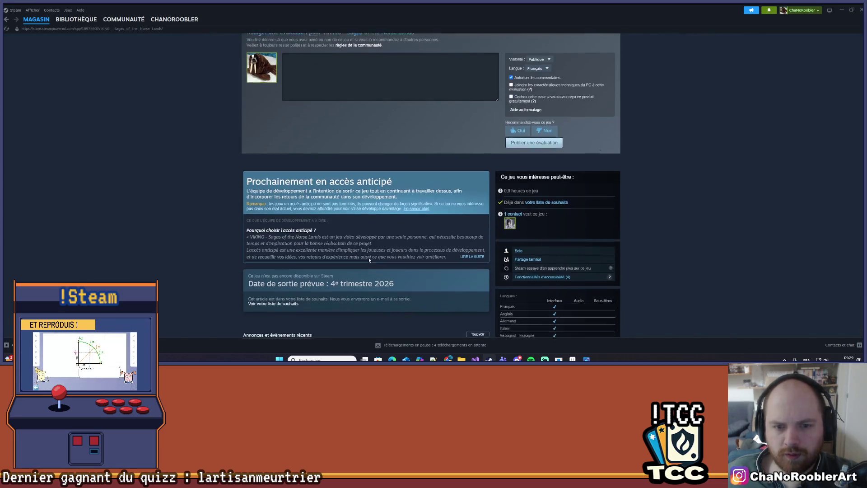
pyautogui.scroll(10, 364, 257)
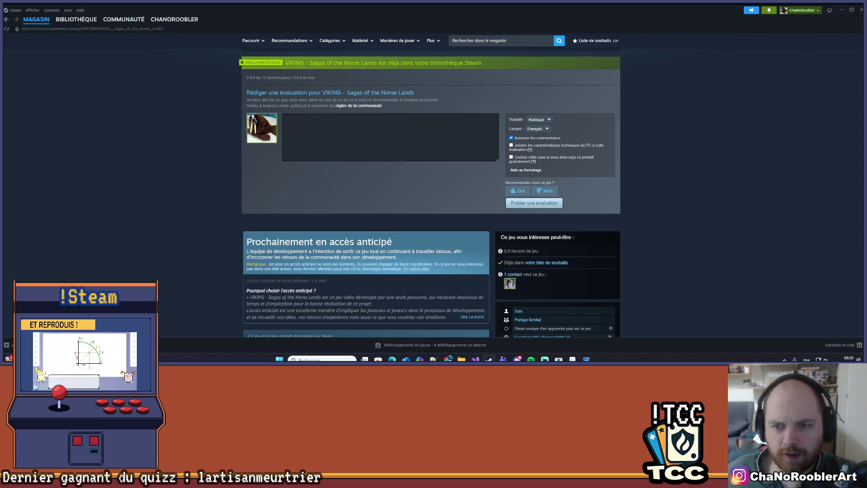
pyautogui.click(267, 229)
pyautogui.click(316, 234)
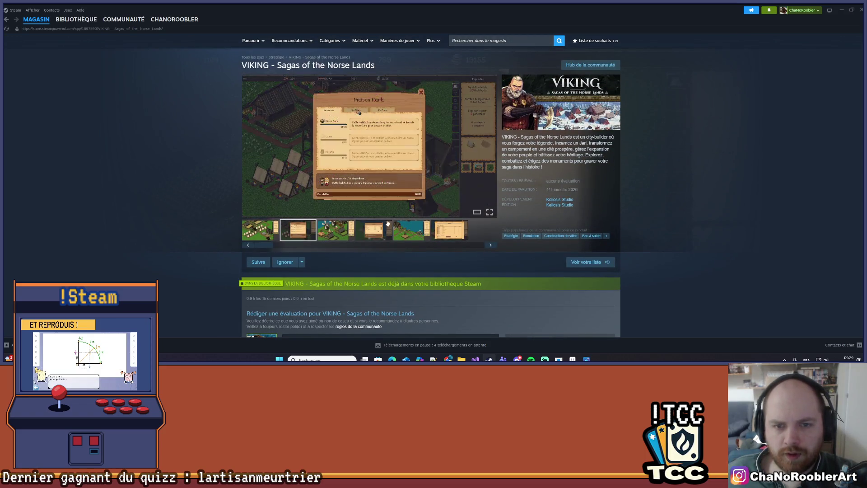
pyautogui.click(445, 237)
pyautogui.click(398, 231)
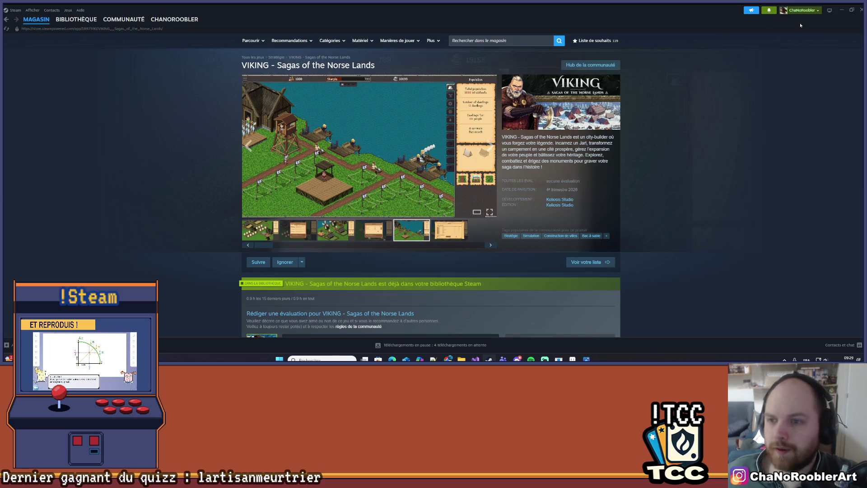
# Close the Steam client window.
pyautogui.click(842, 10)
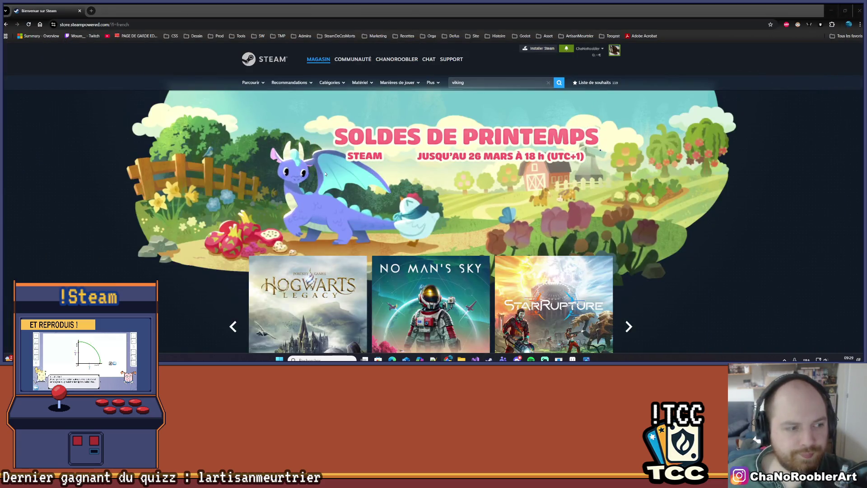
pyautogui.scroll(-3, 440, 192)
pyautogui.scroll(3, 439, 193)
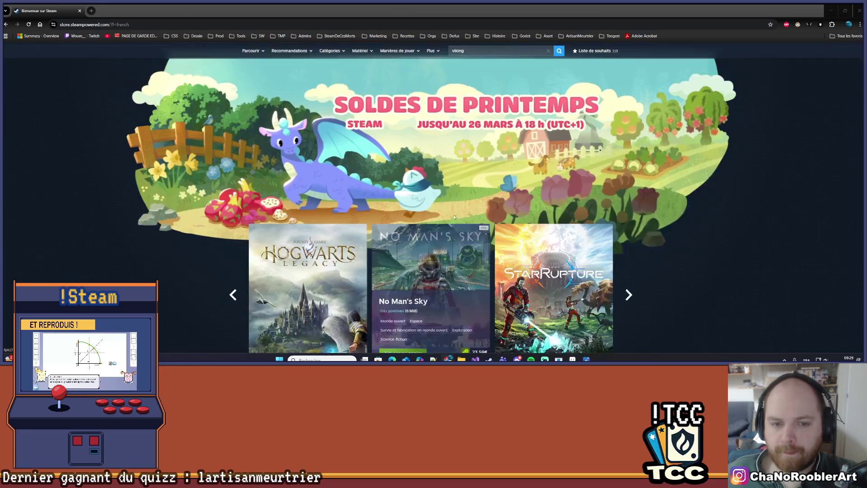
# Return to Aseprite and zoom in on the basin stone behind the central jet.
pyautogui.click(831, 10)
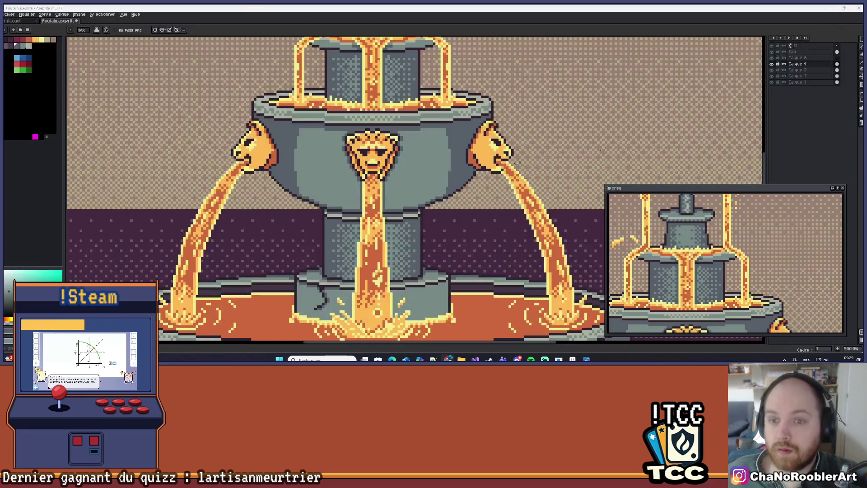
pyautogui.scroll(-2, 411, 171)
pyautogui.scroll(1, 600, 150)
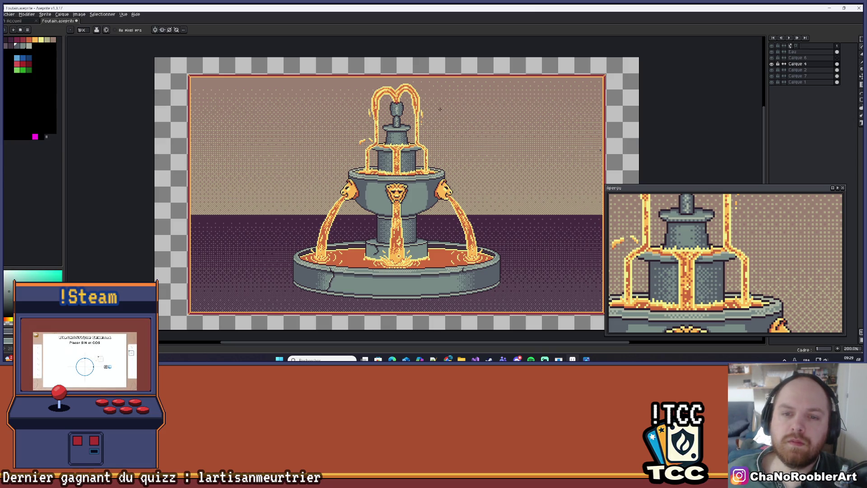
pyautogui.scroll(4, 392, 221)
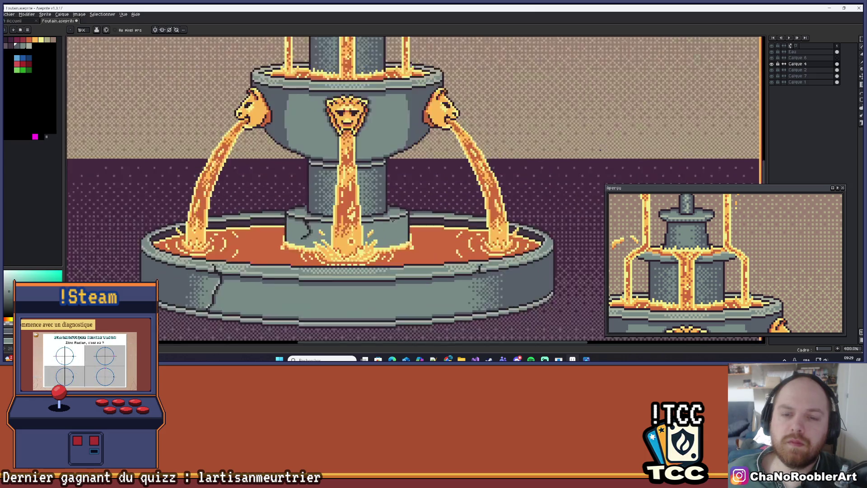
pyautogui.scroll(2, 392, 220)
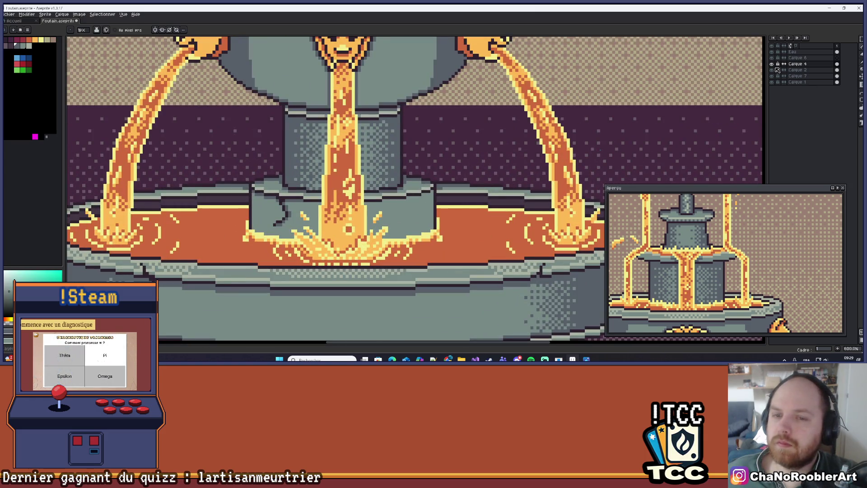
pyautogui.scroll(1, 483, 85)
pyautogui.press('i')
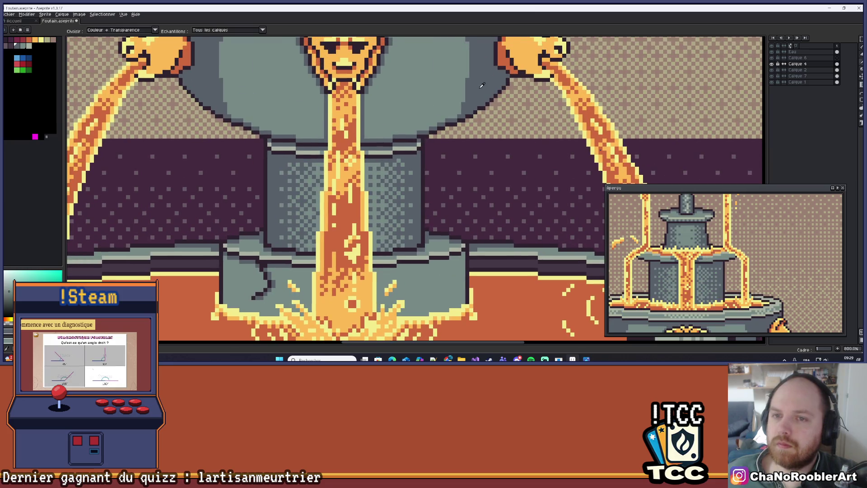
pyautogui.press('b')
pyautogui.scroll(-2, 449, 205)
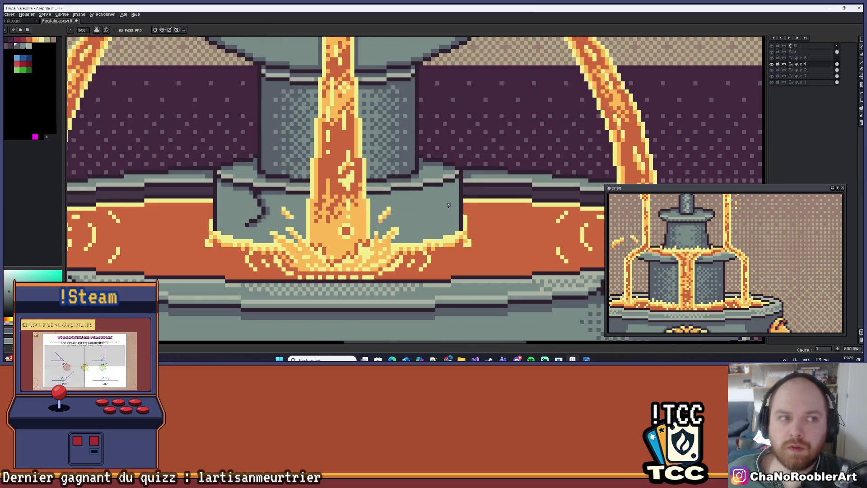
pyautogui.scroll(1, 449, 206)
# Try darker and dithered bucket fills on the basin, undoing both.
pyautogui.click(859, 85)
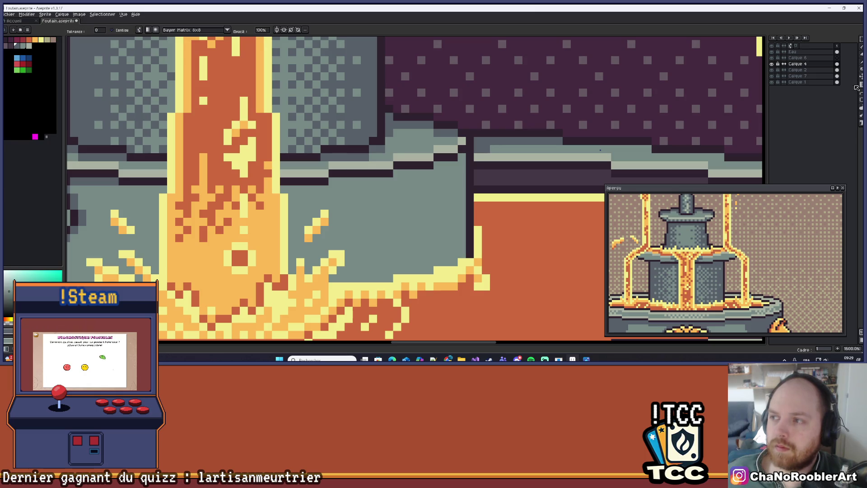
pyautogui.click(438, 198)
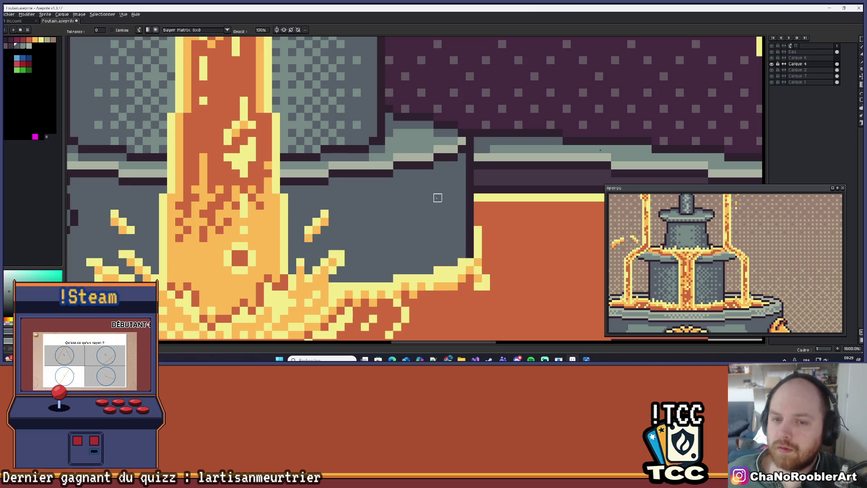
pyautogui.hotkey('ctrl', 'z')
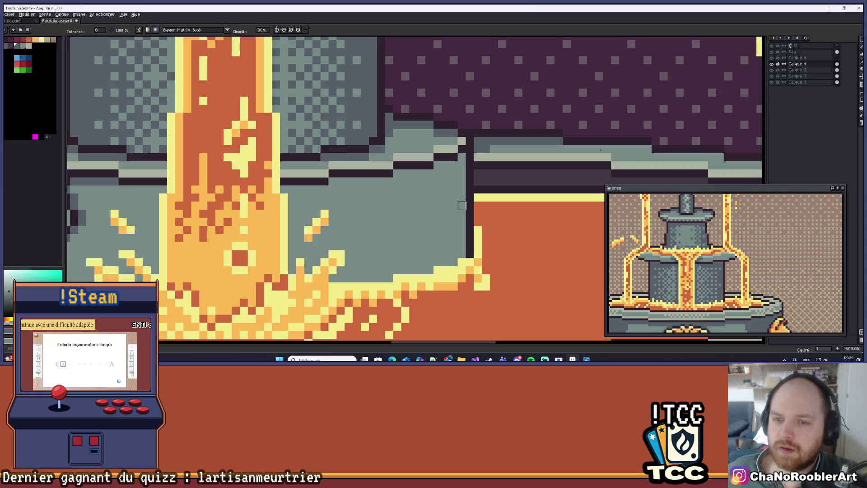
pyautogui.click(446, 221)
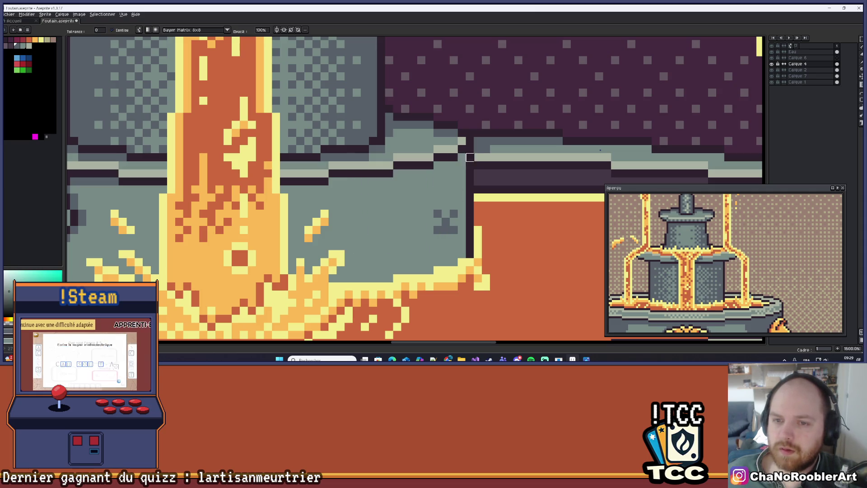
pyautogui.hotkey('ctrl', 'z')
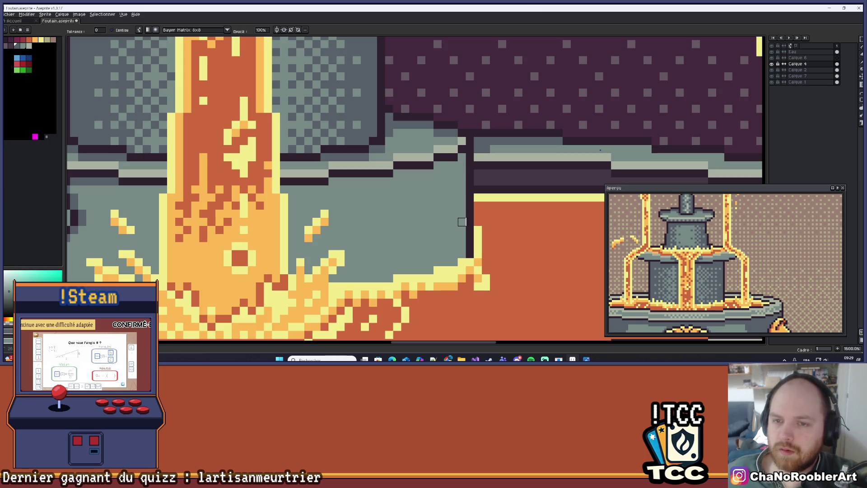
# Pencil a dark vertical edge down the basin, testing and undoing a fill on it.
pyautogui.press('b')
pyautogui.scroll(-2, 407, 189)
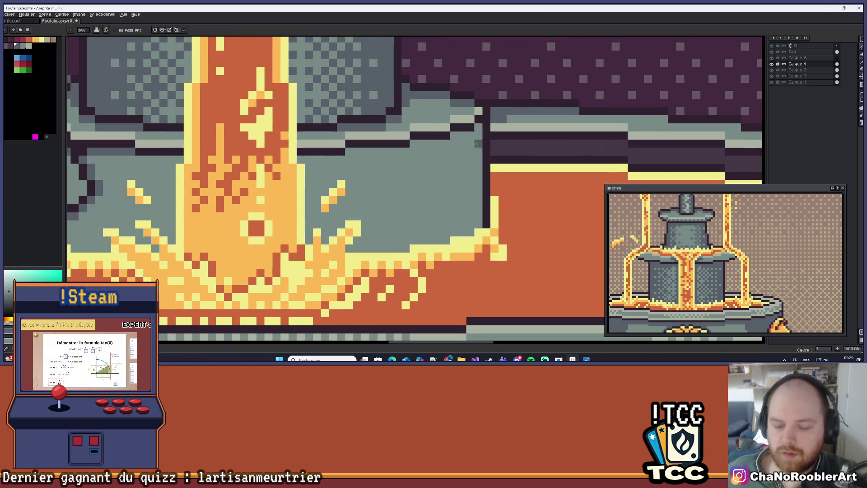
pyautogui.moveTo(478, 137); pyautogui.dragTo(479, 227)
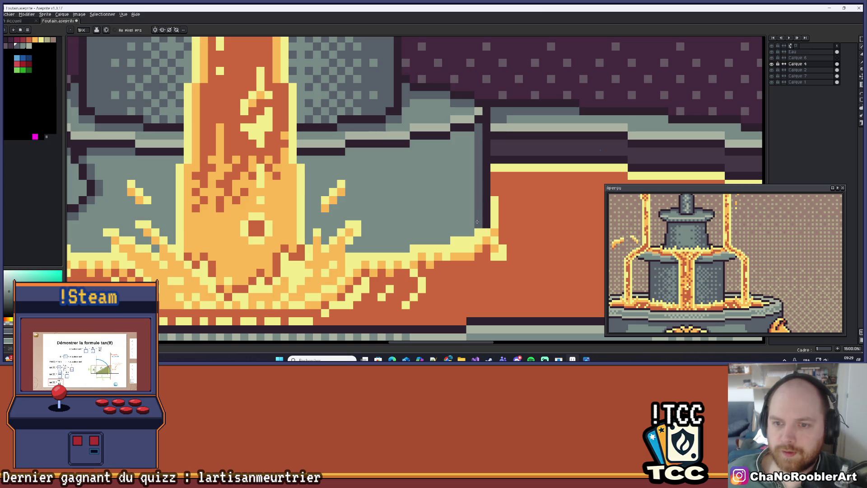
pyautogui.click(862, 85)
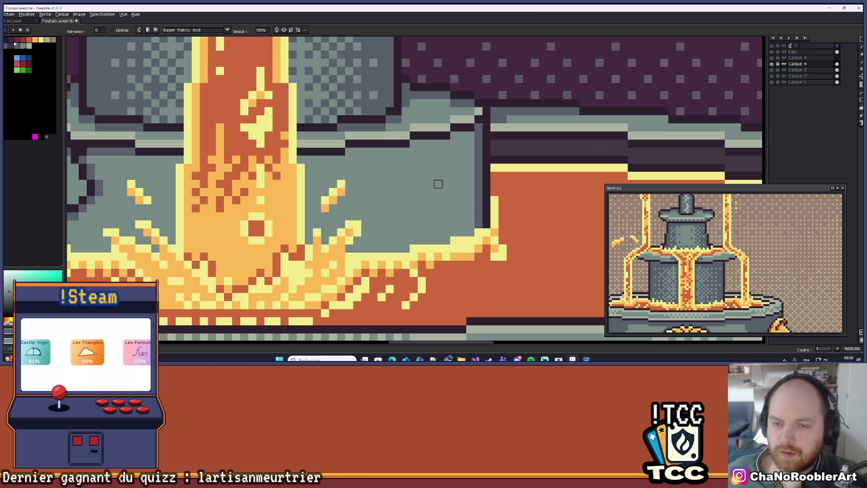
pyautogui.click(479, 184)
pyautogui.hotkey('ctrl', 'z')
pyautogui.scroll(-3, 406, 176)
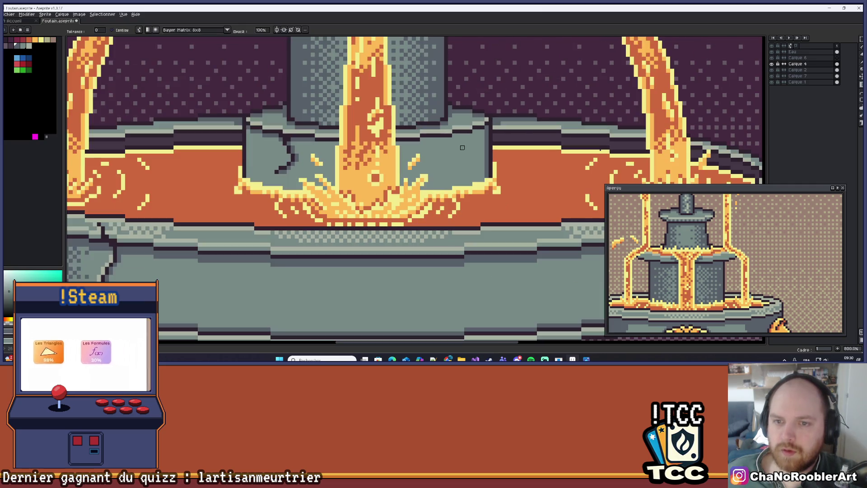
pyautogui.moveTo(467, 149); pyautogui.dragTo(469, 159)
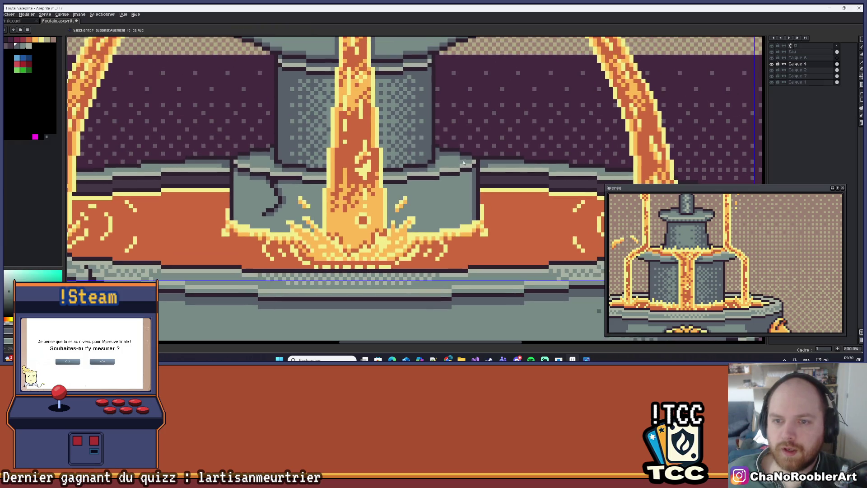
pyautogui.scroll(-5, 432, 122)
pyautogui.scroll(2, 443, 167)
pyautogui.scroll(6, 443, 168)
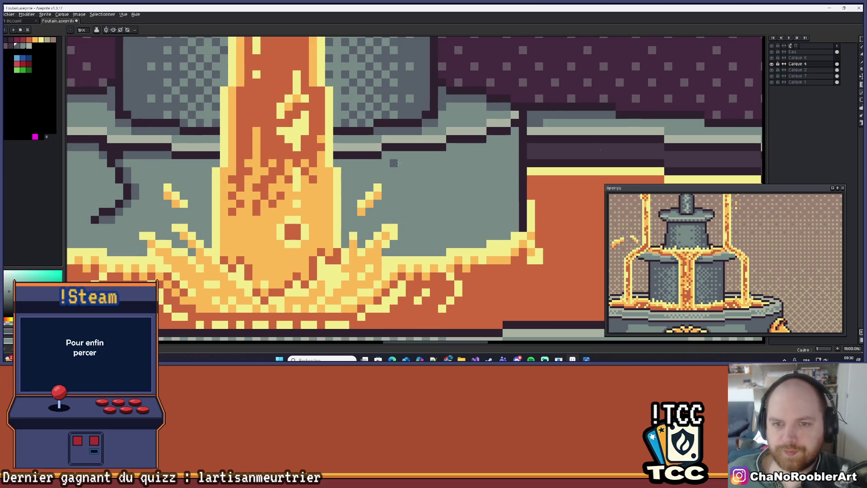
# Draw a dark vertical line down the basin block and fill its right side darker grey.
pyautogui.moveTo(417, 154); pyautogui.dragTo(417, 252)
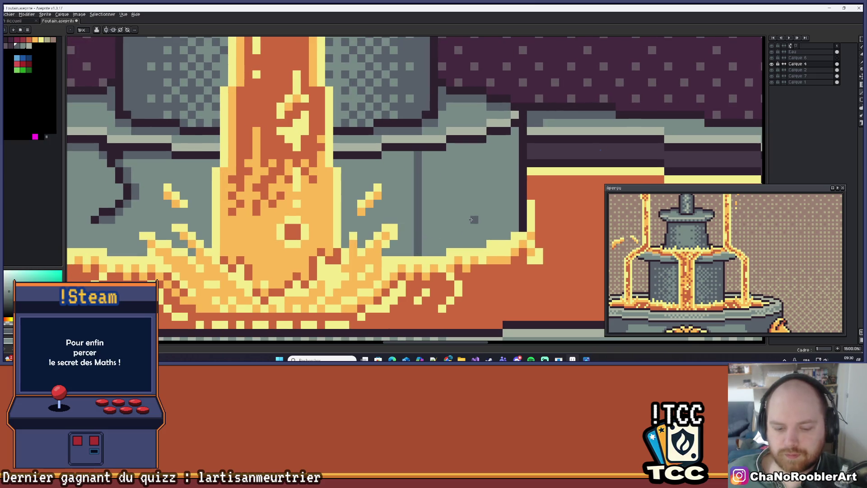
pyautogui.press('g')
pyautogui.click(465, 202)
# Shade the right grey area with a Bayer Matrix 8x8 dithered gradient.
pyautogui.moveTo(861, 85); pyautogui.dragTo(856, 86)
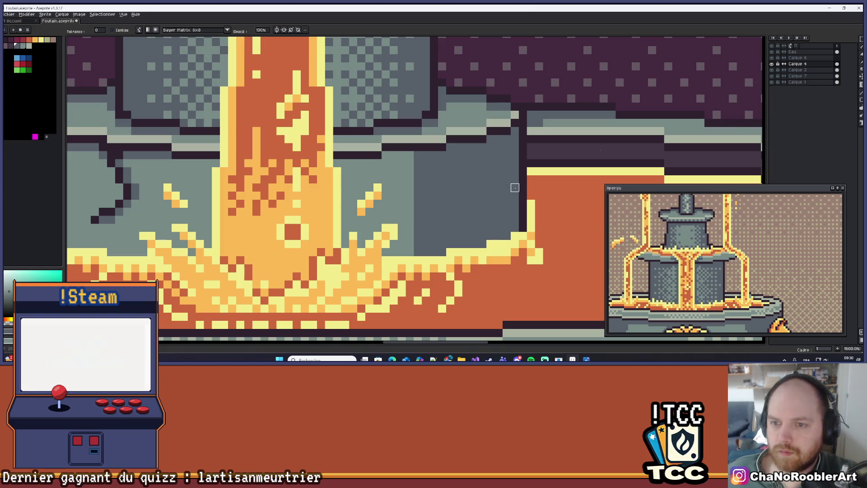
pyautogui.moveTo(515, 188); pyautogui.dragTo(418, 196)
pyautogui.press('v')
pyautogui.hotkey('ctrl', 'z')
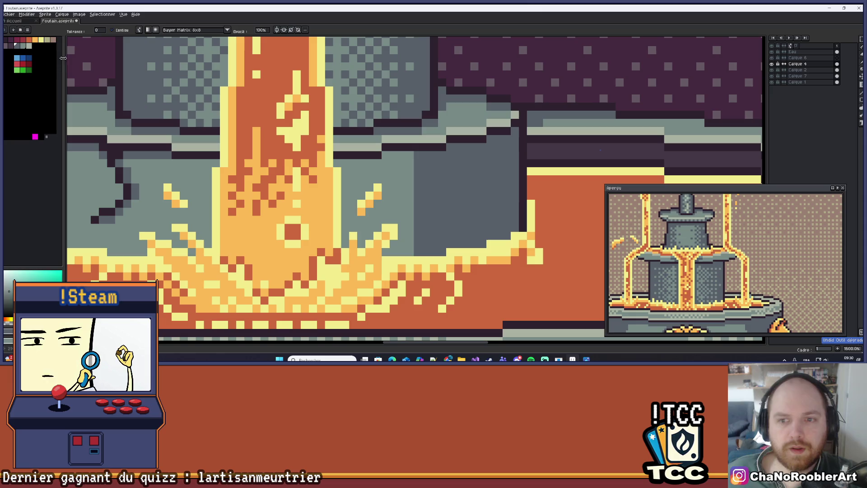
pyautogui.click(227, 30)
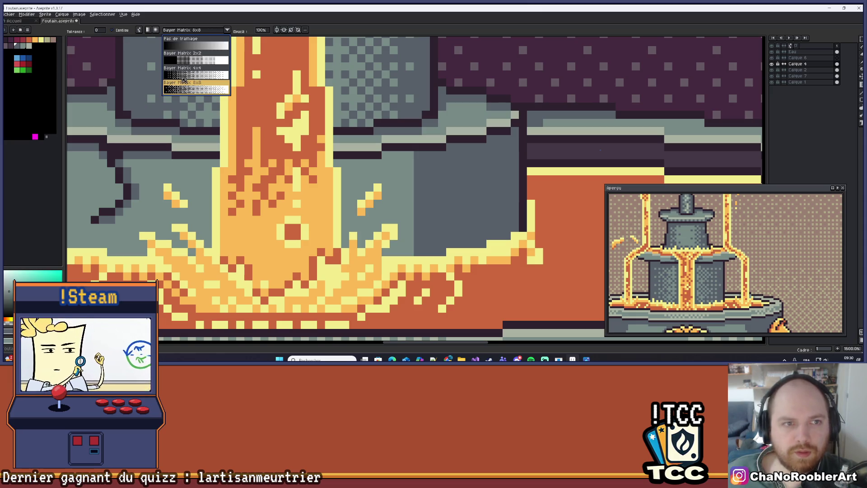
pyautogui.click(159, 37)
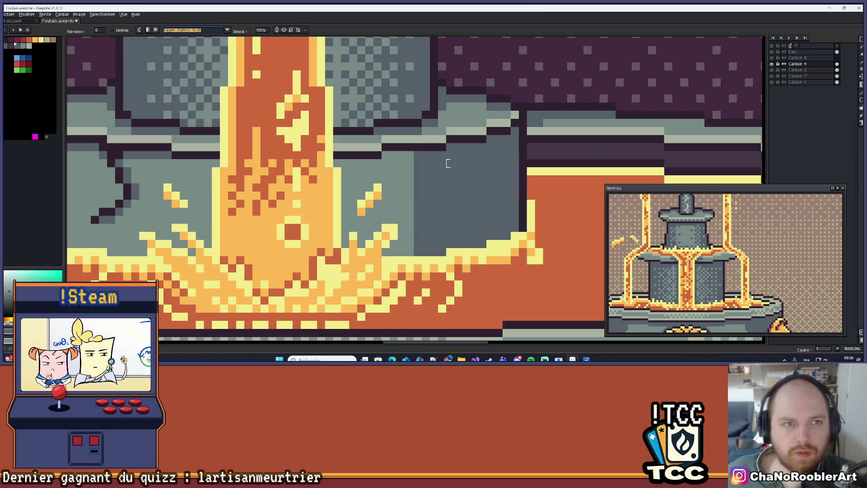
pyautogui.moveTo(516, 188); pyautogui.dragTo(474, 187)
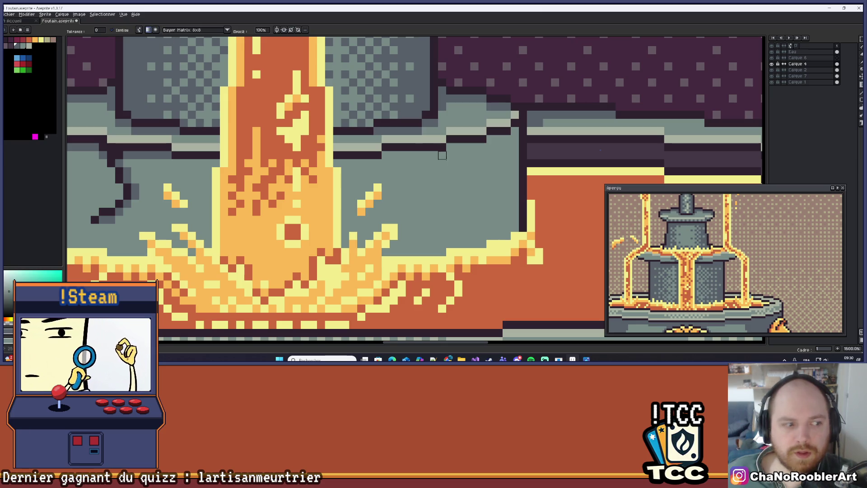
pyautogui.moveTo(483, 171)
pyautogui.mouseDown()
pyautogui.moveTo(402, 187)
pyautogui.moveTo(370, 179)
pyautogui.mouseUp()
# Lay Bayer-dithered gradients over the left basin area and the right side of the lion-head bowl.
pyautogui.scroll(-2, 369, 179)
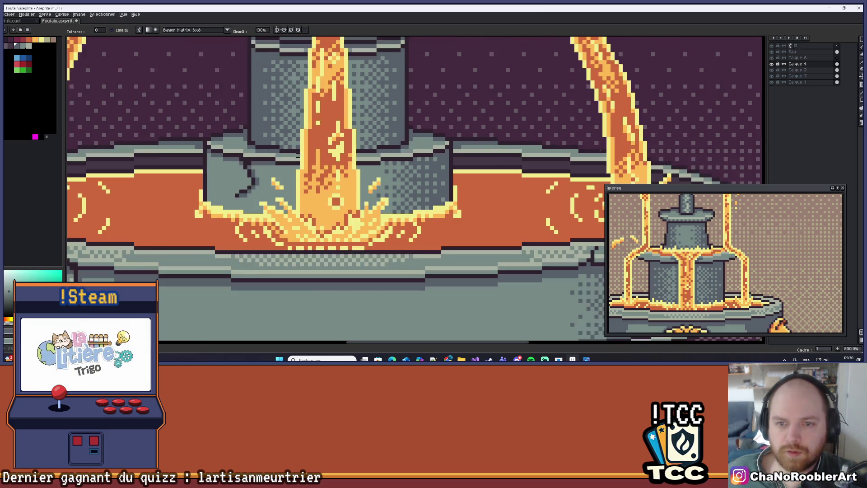
pyautogui.scroll(1, 370, 179)
pyautogui.moveTo(209, 192)
pyautogui.mouseDown()
pyautogui.moveTo(316, 190)
pyautogui.moveTo(306, 186)
pyautogui.mouseUp()
pyautogui.scroll(-7, 306, 187)
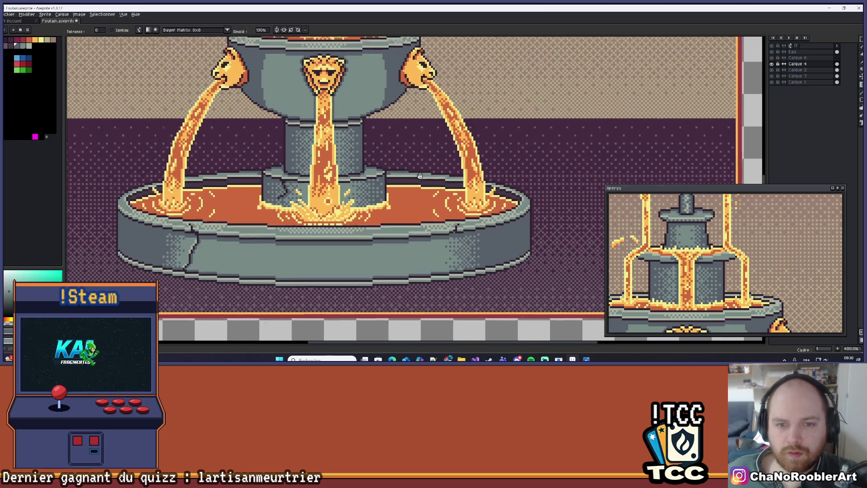
pyautogui.scroll(4, 435, 148)
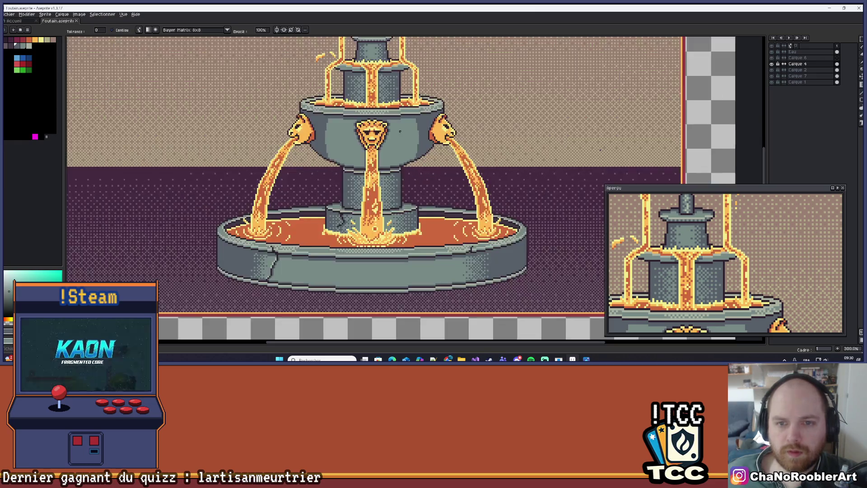
pyautogui.moveTo(431, 148)
pyautogui.mouseDown()
pyautogui.moveTo(379, 144)
pyautogui.moveTo(407, 140)
pyautogui.moveTo(403, 168)
pyautogui.moveTo(378, 168)
pyautogui.mouseUp()
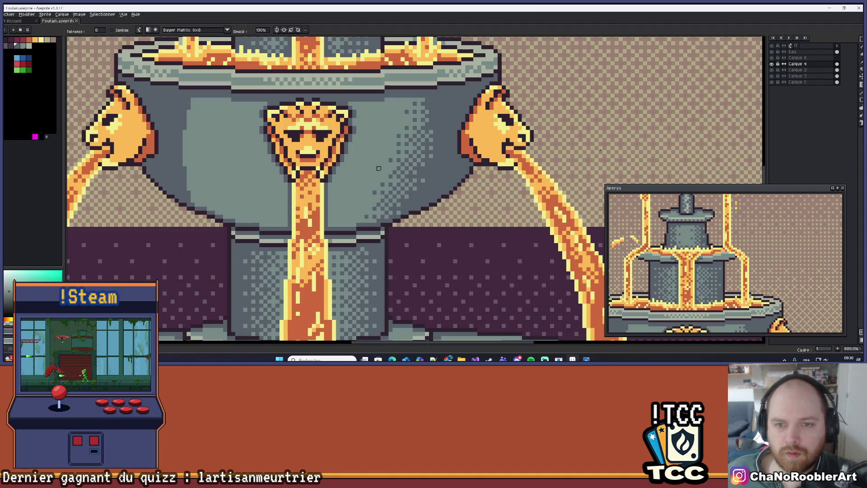
pyautogui.scroll(-4, 383, 165)
pyautogui.scroll(4, 325, 189)
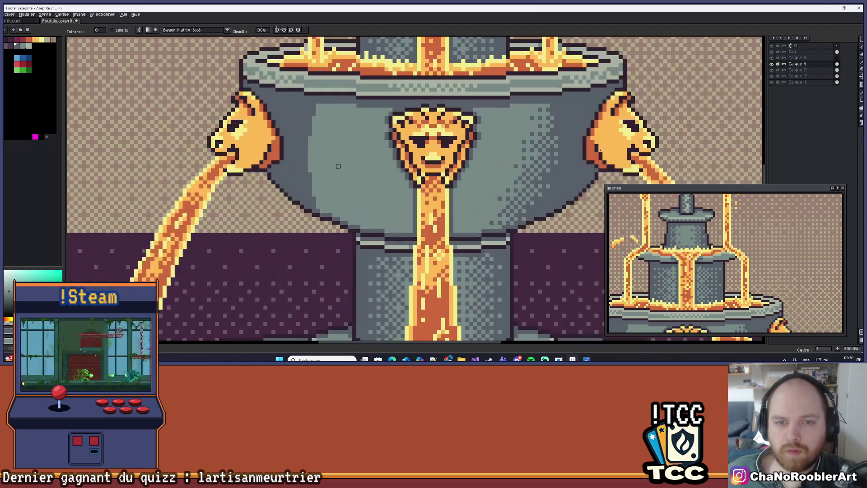
pyautogui.moveTo(333, 187)
pyautogui.mouseDown()
pyautogui.moveTo(315, 196)
pyautogui.moveTo(354, 187)
pyautogui.mouseUp()
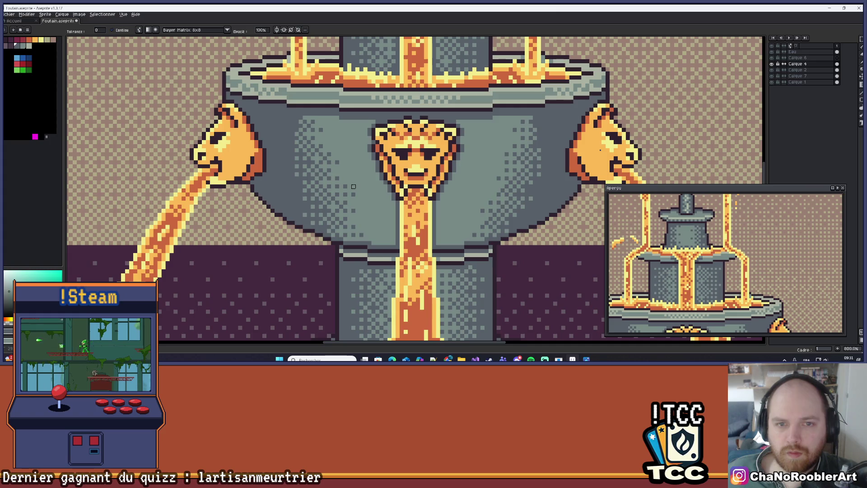
pyautogui.scroll(-5, 354, 186)
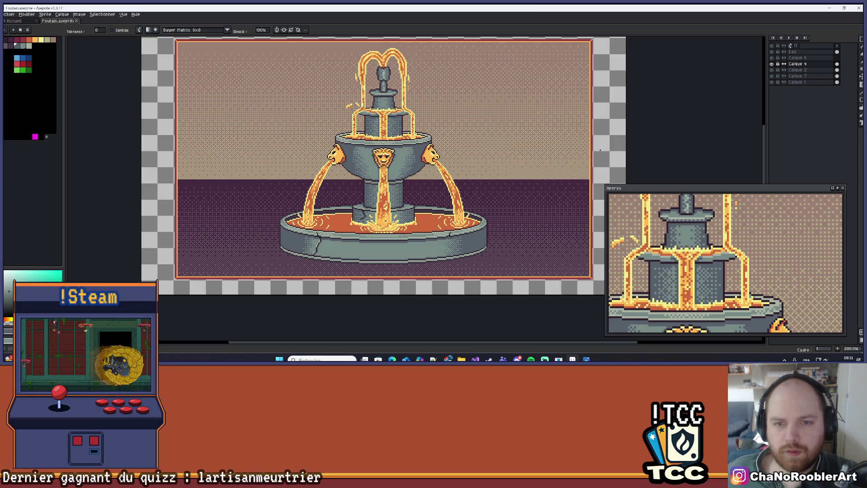
pyautogui.scroll(2, 601, 150)
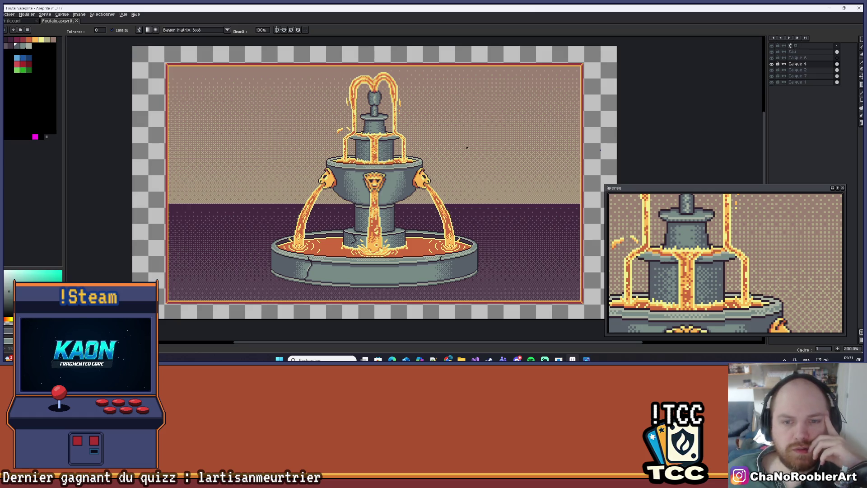
pyautogui.scroll(-1, 473, 189)
pyautogui.scroll(1, 474, 213)
pyautogui.scroll(-1, 475, 219)
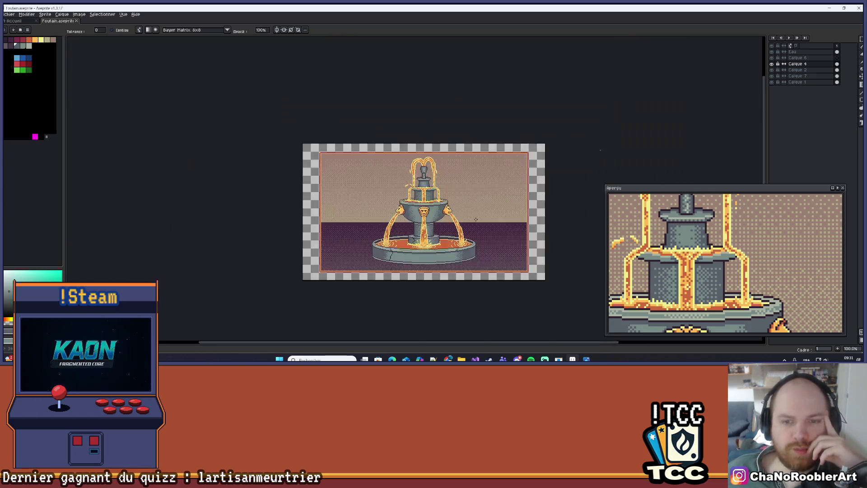
pyautogui.scroll(2, 475, 220)
pyautogui.scroll(-1, 459, 198)
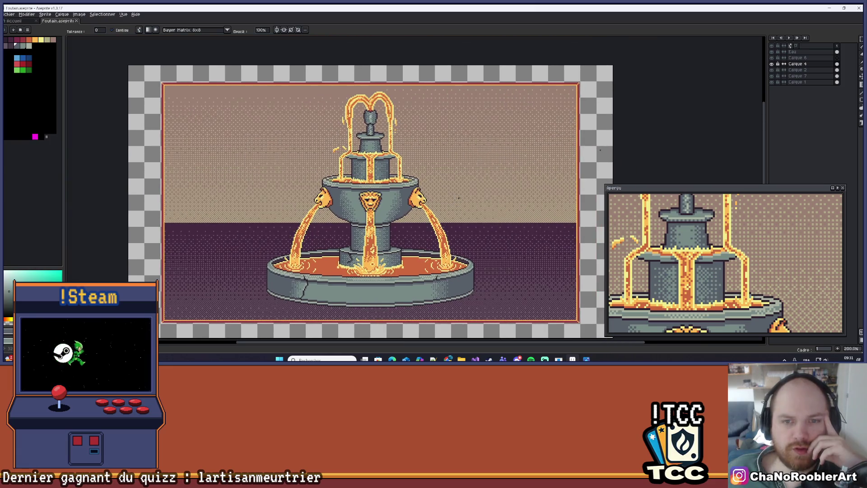
pyautogui.moveTo(459, 198)
pyautogui.mouseDown()
pyautogui.moveTo(450, 190)
pyautogui.moveTo(466, 195)
pyautogui.mouseUp()
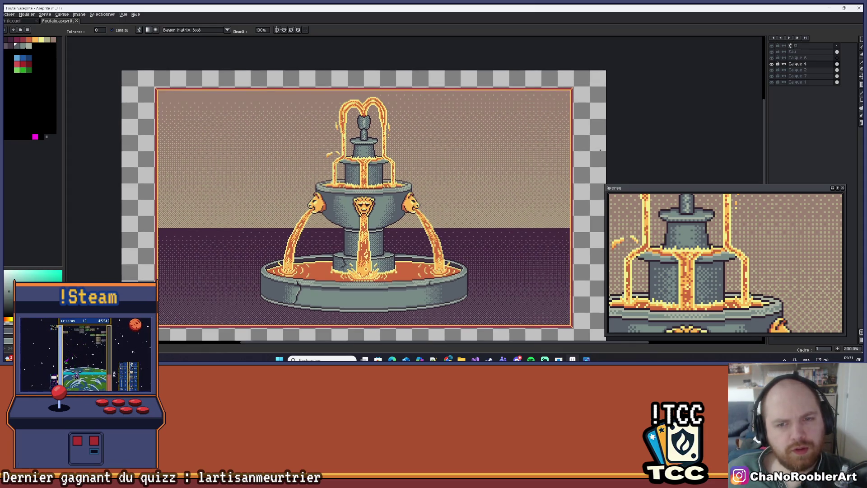
pyautogui.scroll(4, 365, 128)
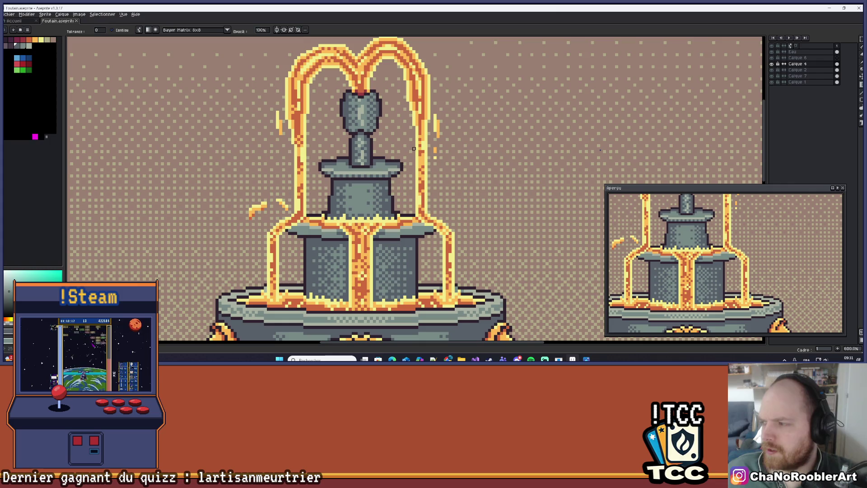
# Switch to the 1px Pencil with the fountain's top vase centred in view.
pyautogui.scroll(-2, 414, 149)
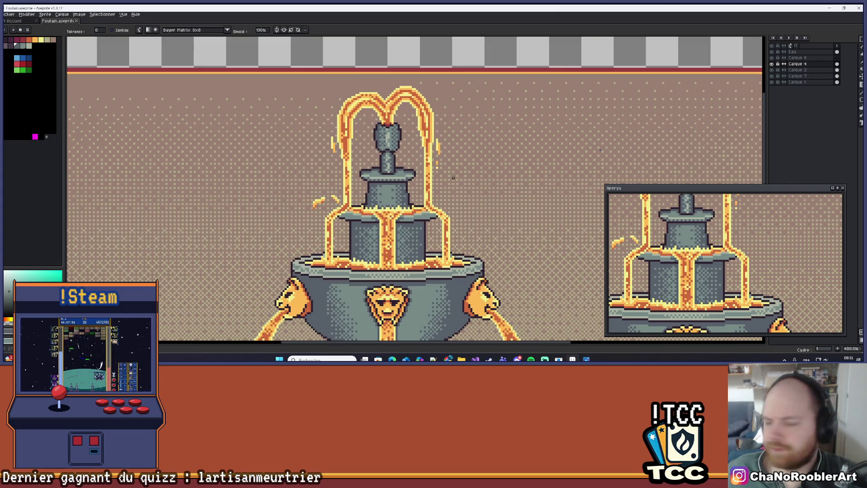
pyautogui.moveTo(453, 178)
pyautogui.mouseDown()
pyautogui.moveTo(442, 190)
pyautogui.moveTo(446, 207)
pyautogui.mouseUp()
pyautogui.scroll(1, 387, 168)
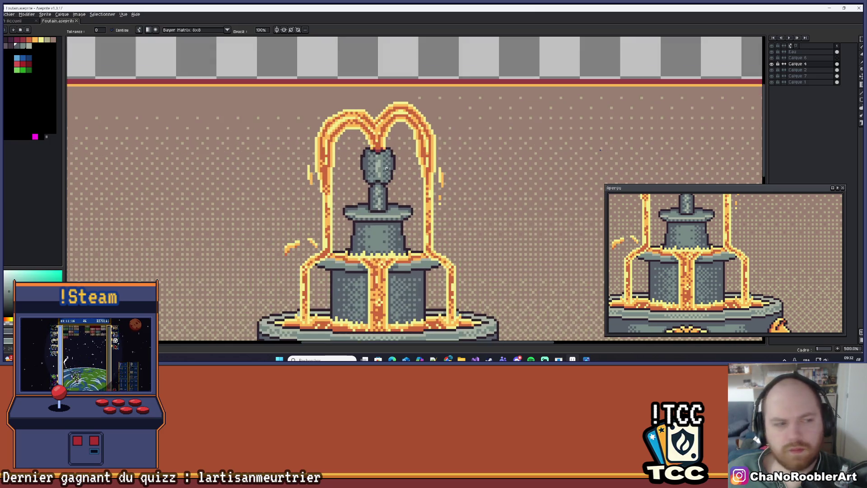
pyautogui.scroll(3, 411, 172)
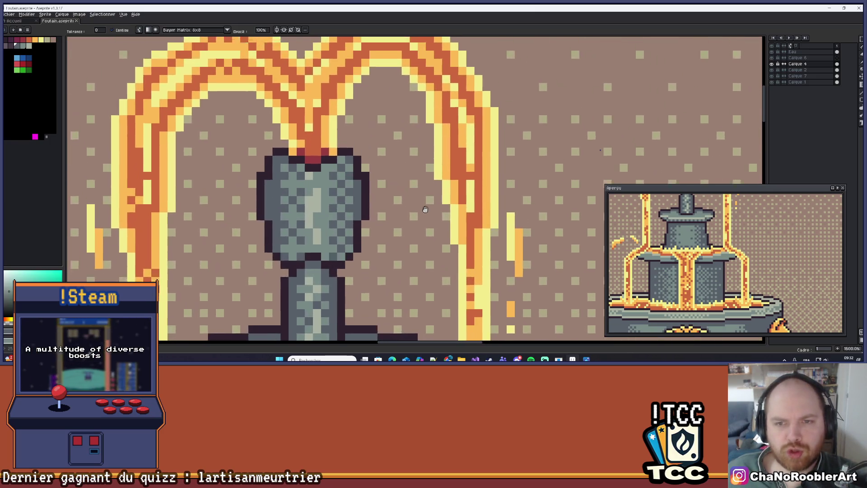
pyautogui.scroll(-6, 420, 215)
pyautogui.scroll(5, 420, 215)
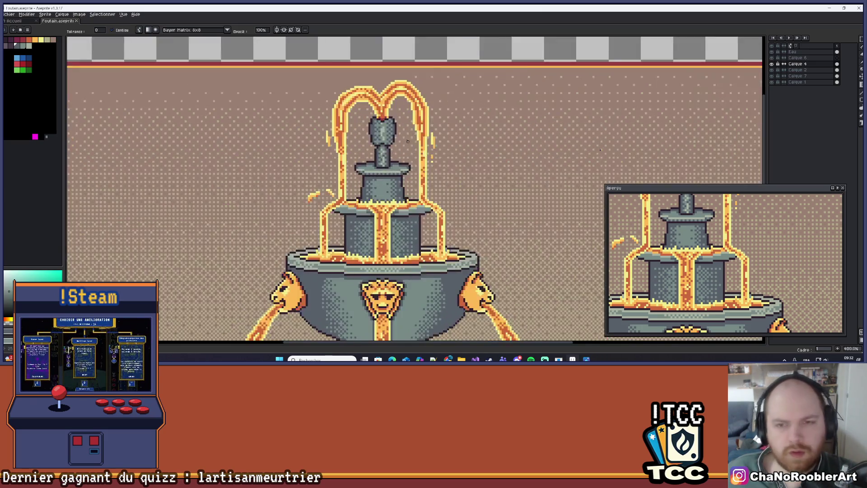
pyautogui.scroll(2, 406, 125)
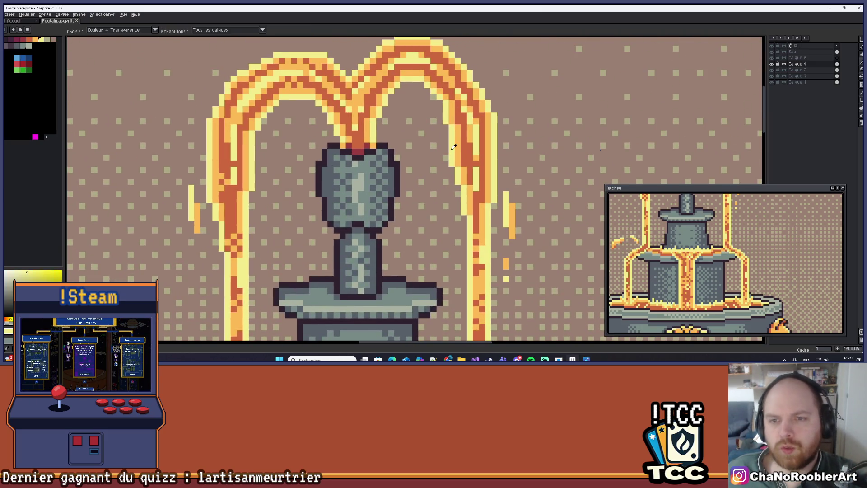
pyautogui.press('b')
pyautogui.scroll(3, 447, 144)
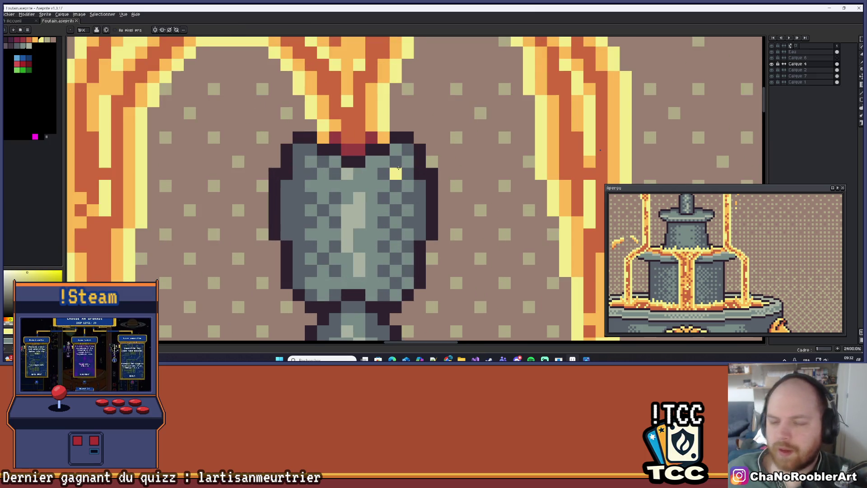
pyautogui.moveTo(407, 160)
pyautogui.mouseDown()
pyautogui.moveTo(449, 102)
pyautogui.moveTo(429, 123)
pyautogui.mouseUp()
pyautogui.scroll(-3, 430, 123)
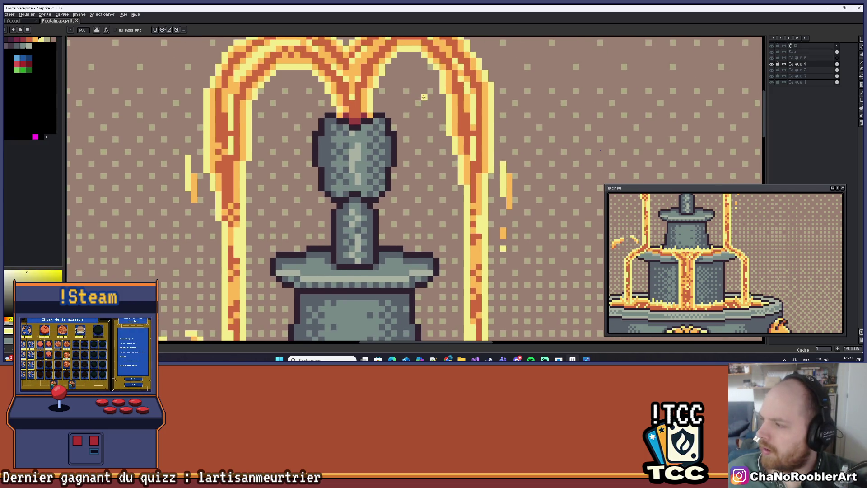
pyautogui.scroll(1, 425, 104)
# Sample the water's orange and paint highlight pixels down the vase's right edge, undoing an oversized block.
pyautogui.press('alt')
pyautogui.keyDown('alt'); pyautogui.click(341, 113); pyautogui.keyUp('alt')
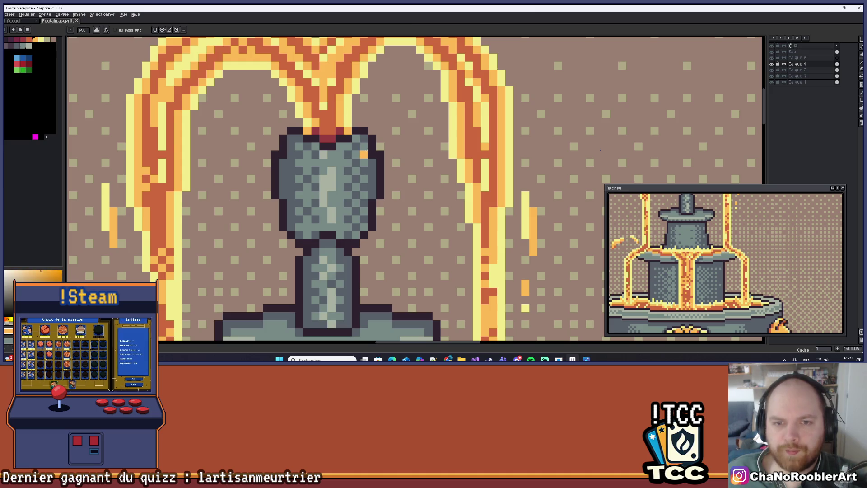
pyautogui.moveTo(364, 155)
pyautogui.mouseDown()
pyautogui.moveTo(434, 147)
pyautogui.moveTo(391, 166)
pyautogui.mouseUp()
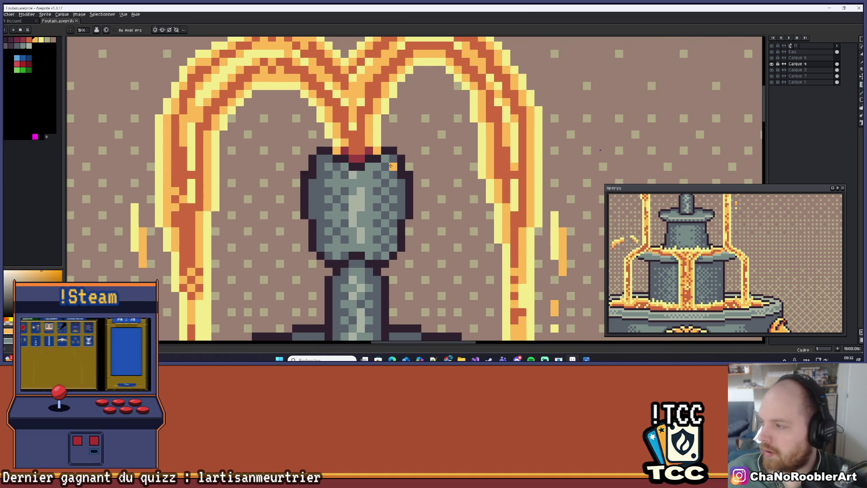
pyautogui.scroll(2, 393, 161)
pyautogui.click(414, 113)
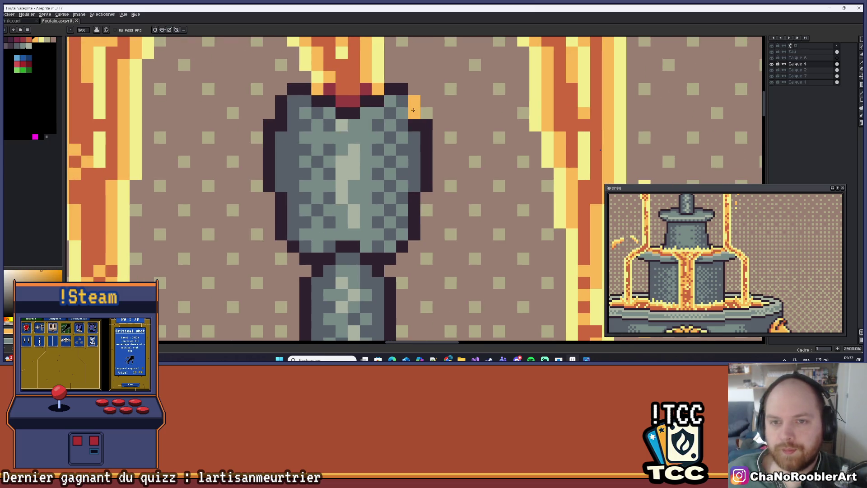
pyautogui.click(414, 209)
pyautogui.moveTo(427, 168); pyautogui.dragTo(418, 226)
pyautogui.scroll(1, 424, 215)
pyautogui.hotkey('ctrl', 'z')
pyautogui.scroll(-1, 424, 214)
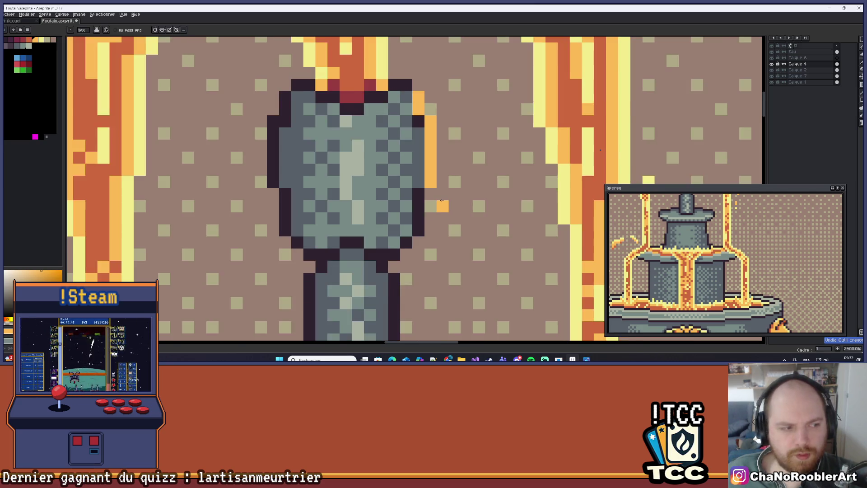
pyautogui.scroll(1, 424, 214)
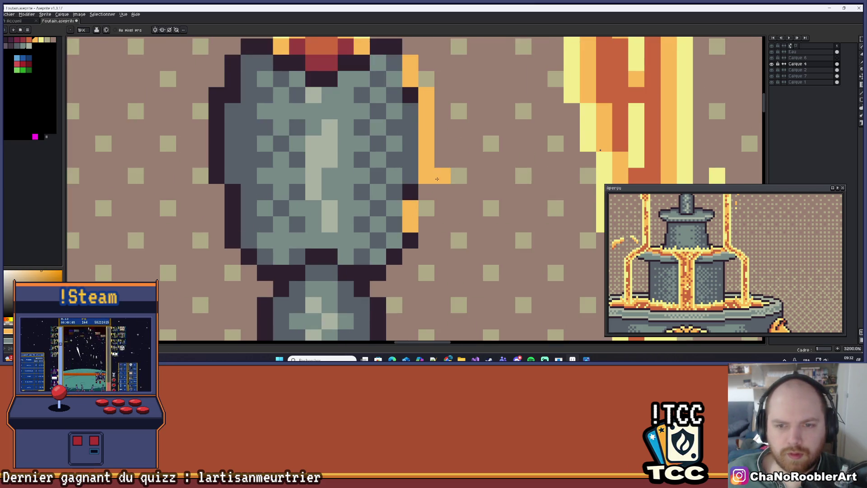
pyautogui.scroll(-10, 445, 174)
pyautogui.scroll(-2, 447, 173)
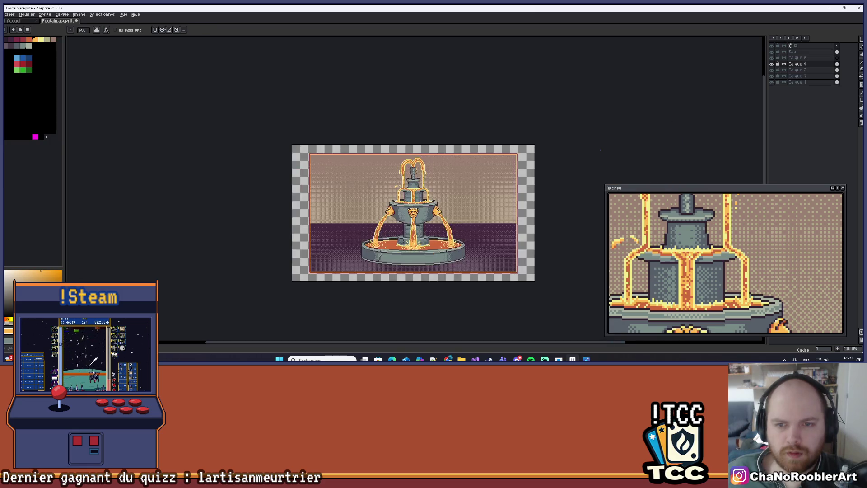
# Undo the last orange pencil stroke on the top finial.
pyautogui.scroll(1, 443, 177)
pyautogui.scroll(6, 348, 181)
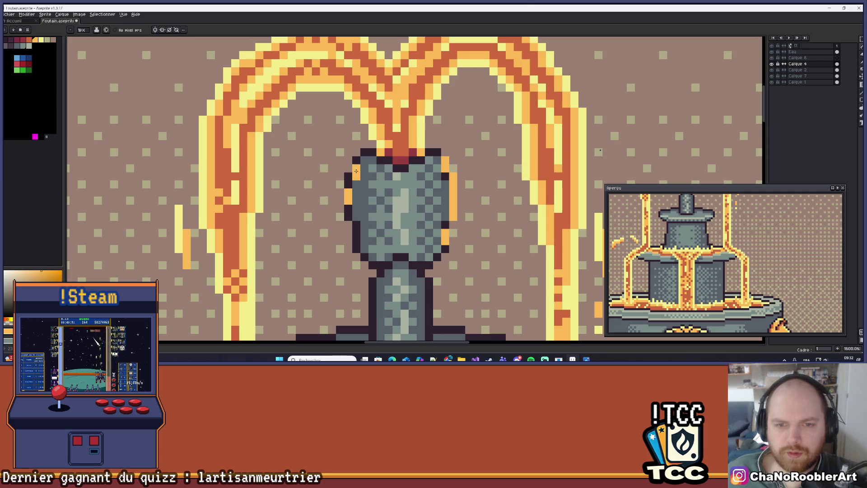
pyautogui.scroll(-7, 452, 166)
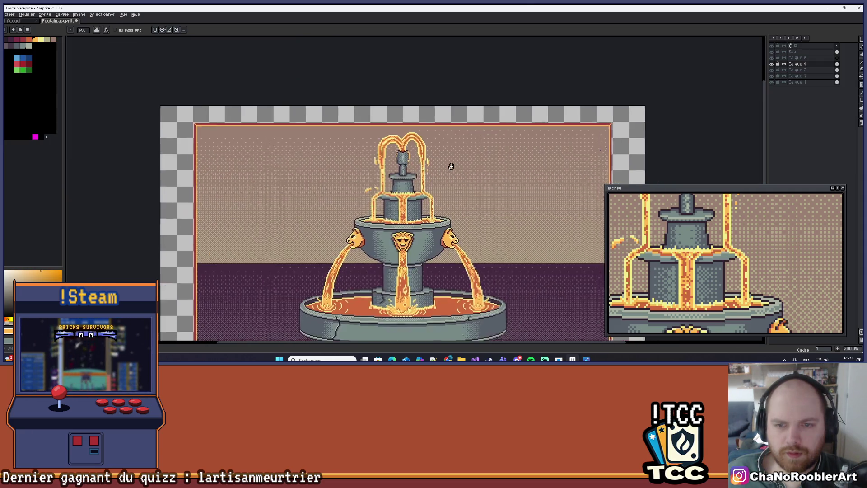
pyautogui.scroll(-1, 452, 166)
pyautogui.scroll(1, 435, 165)
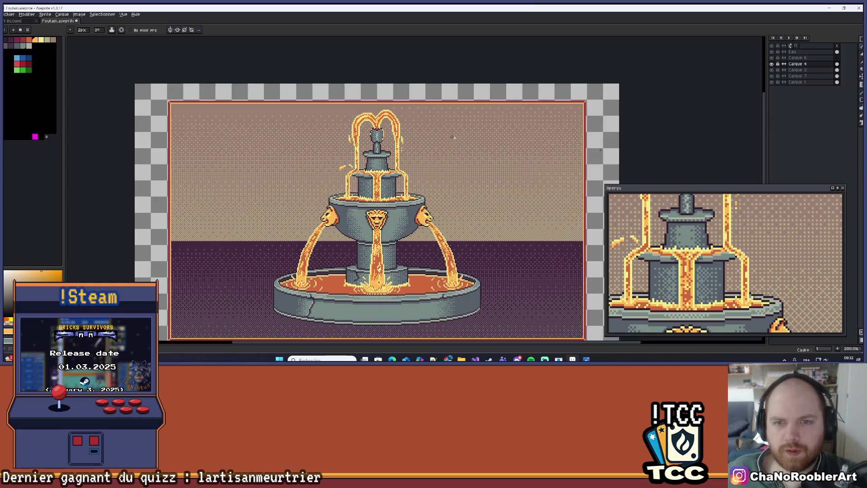
pyautogui.hotkey('ctrl', 'z')
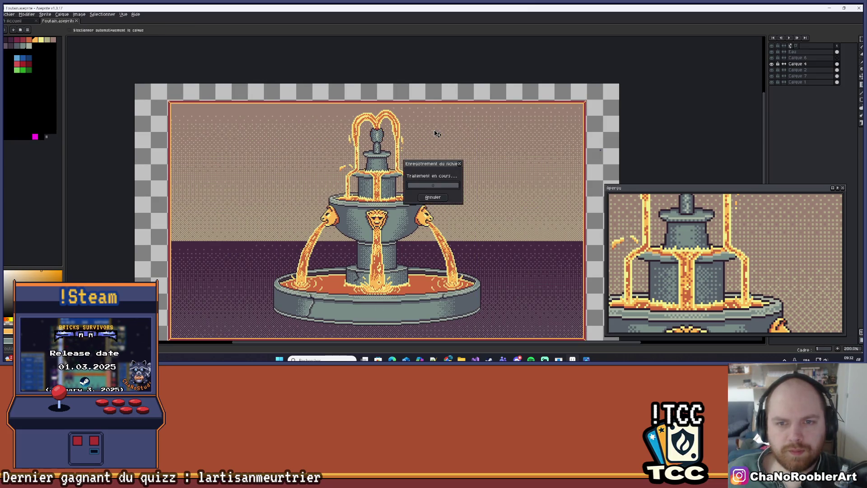
# Add two orange rim-light pixels along the vase's right side.
pyautogui.scroll(12, 436, 132)
pyautogui.scroll(-3, 391, 132)
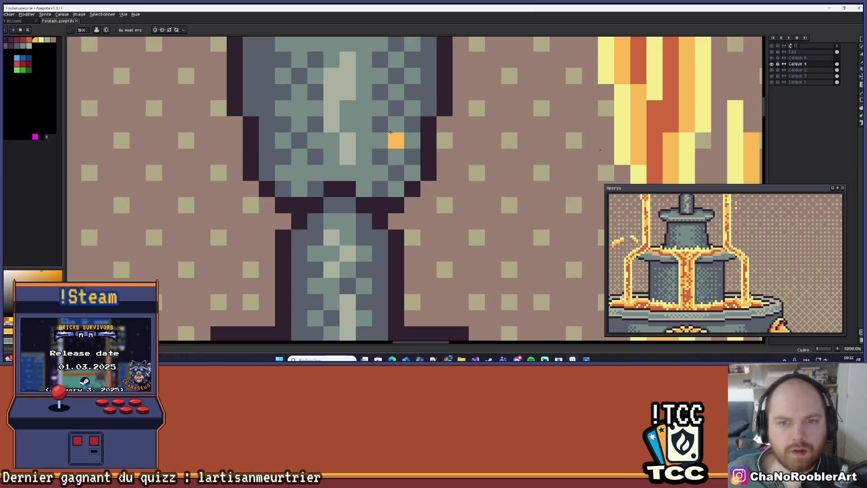
pyautogui.scroll(1, 370, 150)
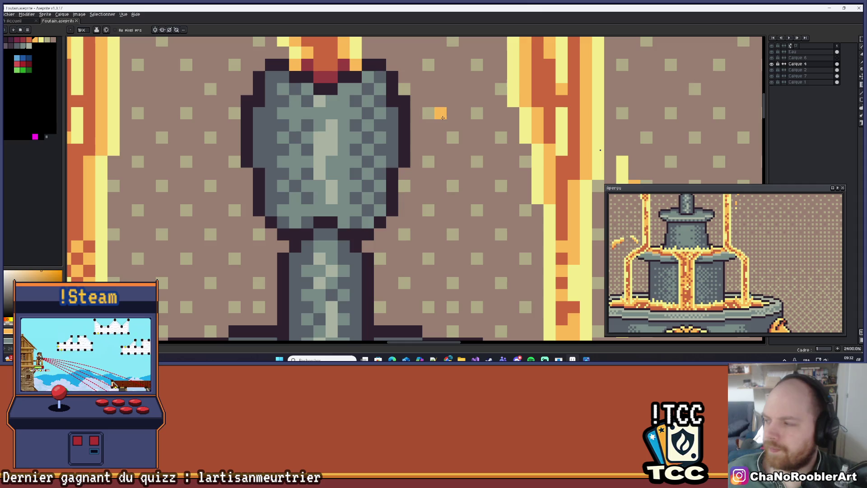
pyautogui.moveTo(444, 118); pyautogui.dragTo(470, 154)
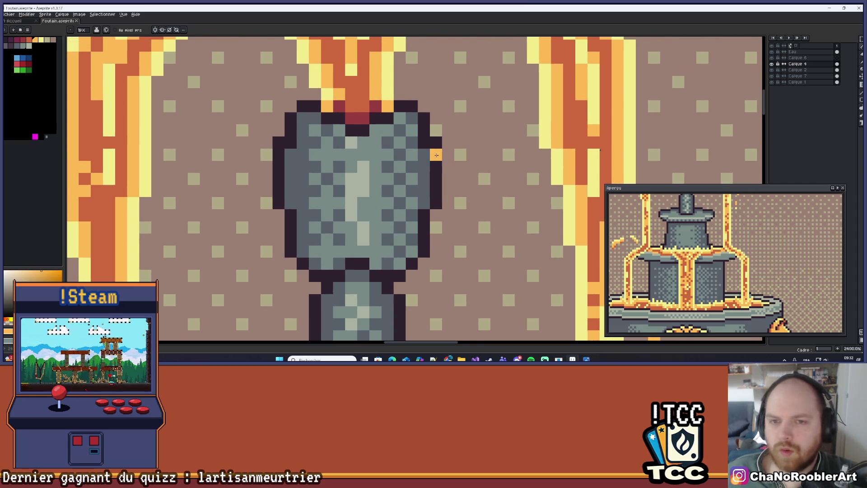
pyautogui.scroll(1, 452, 151)
pyautogui.click(404, 105)
pyautogui.click(420, 154)
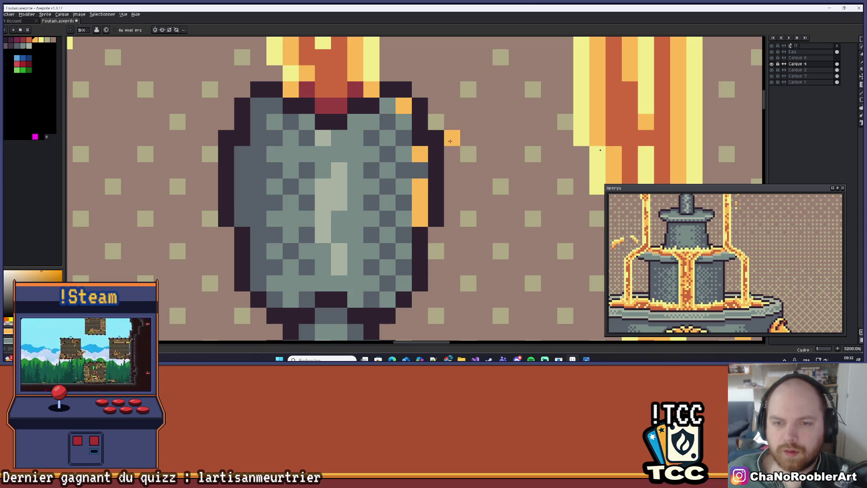
# Add an orange highlight on the vase's lower edge, zooming in and out to check.
pyautogui.scroll(-5, 445, 138)
pyautogui.scroll(4, 492, 143)
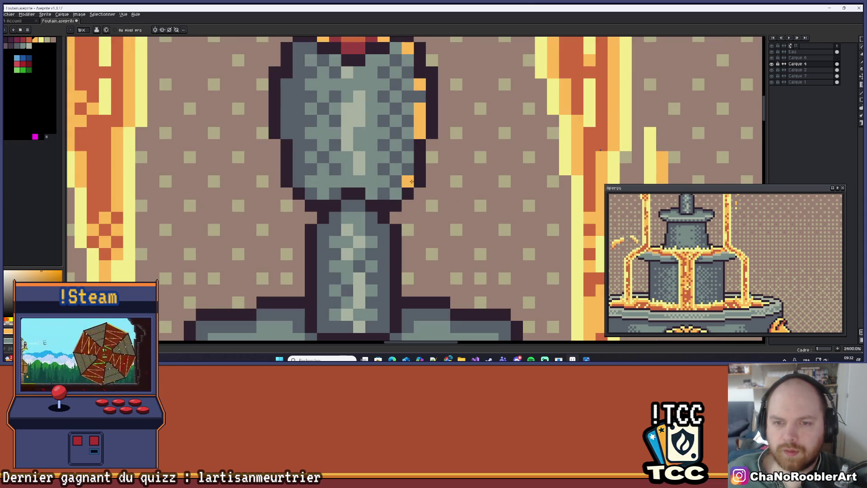
pyautogui.scroll(-8, 409, 156)
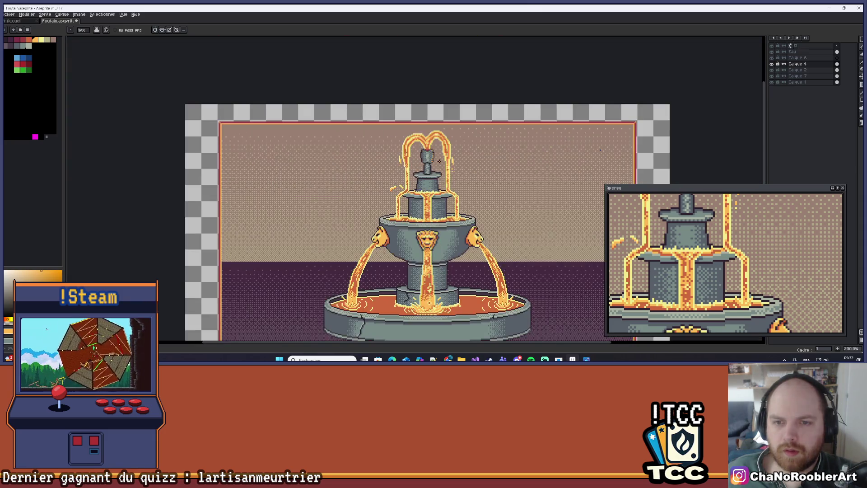
pyautogui.scroll(10, 438, 160)
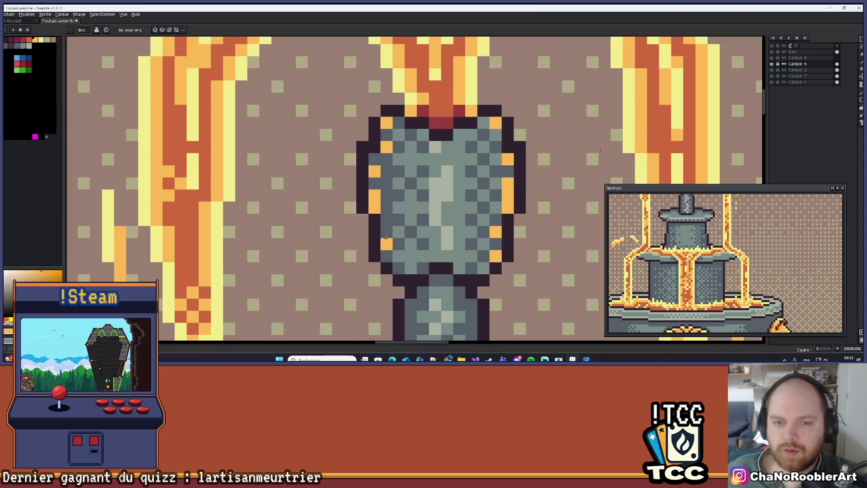
pyautogui.scroll(-5, 404, 237)
pyautogui.scroll(-5, 404, 237)
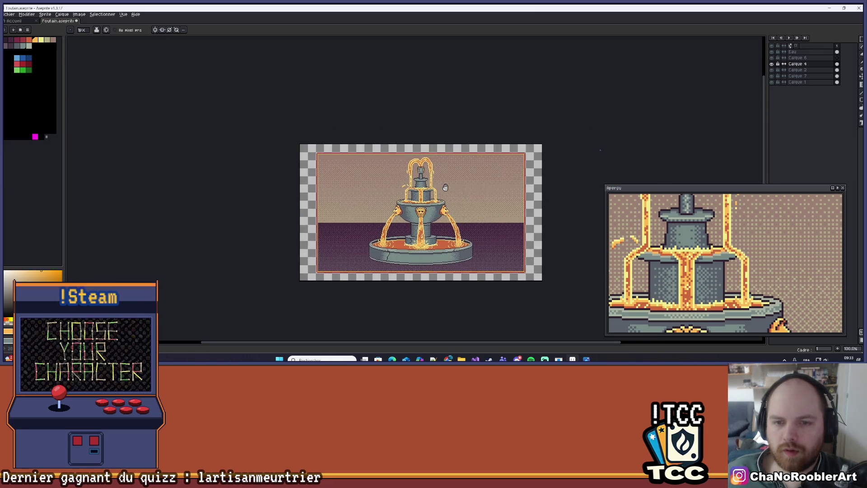
pyautogui.scroll(1, 443, 199)
pyautogui.scroll(-1, 439, 143)
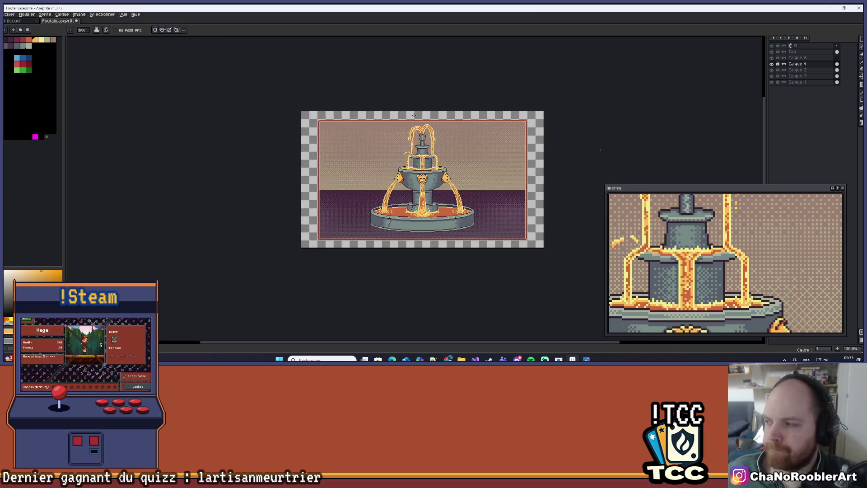
pyautogui.scroll(10, 401, 241)
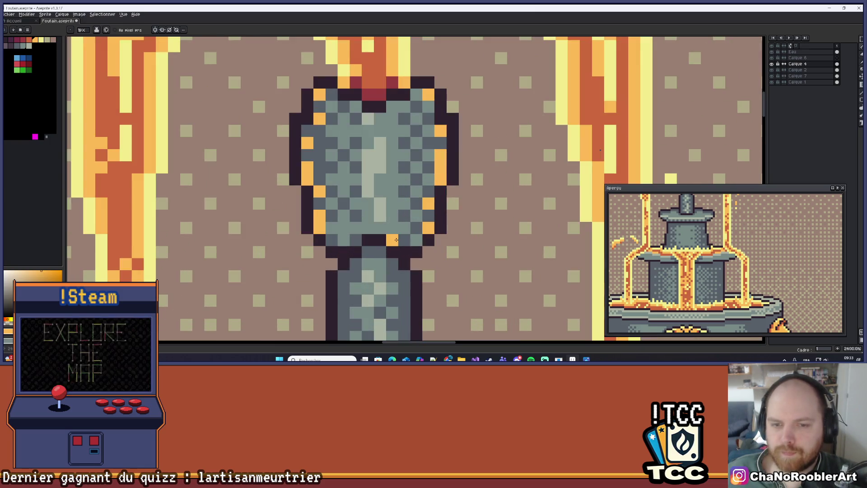
pyautogui.click(417, 241)
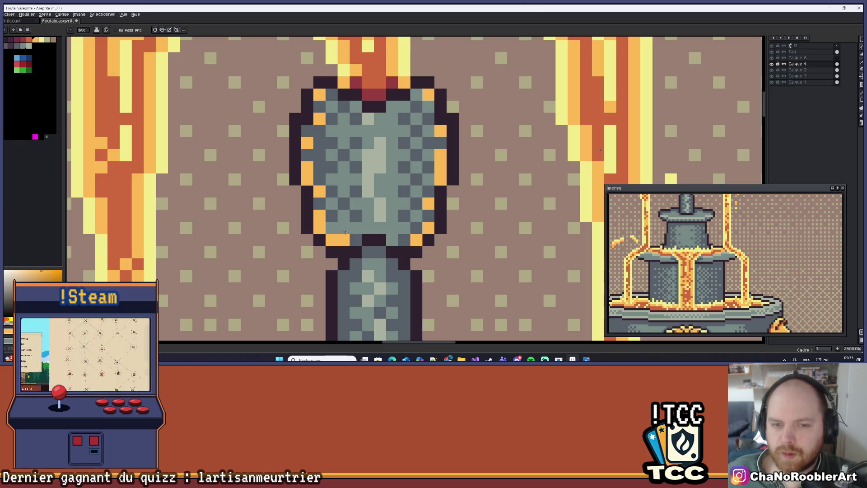
pyautogui.scroll(-10, 334, 238)
pyautogui.scroll(2, 601, 150)
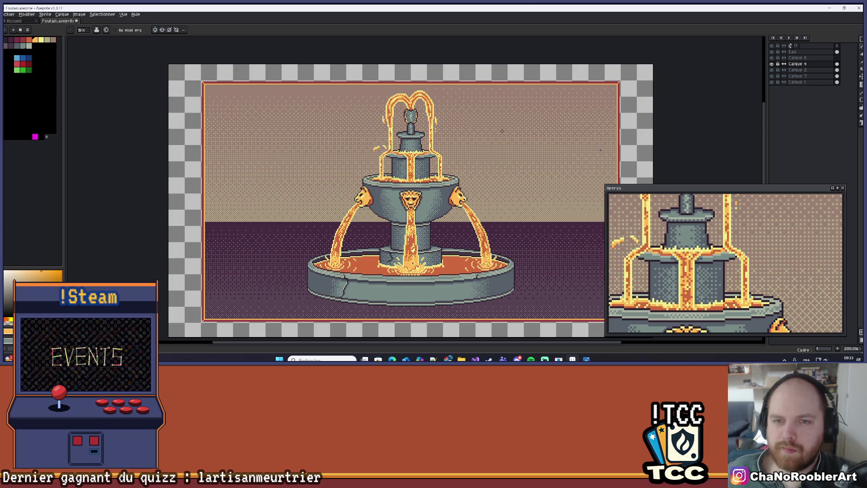
pyautogui.scroll(4, 419, 124)
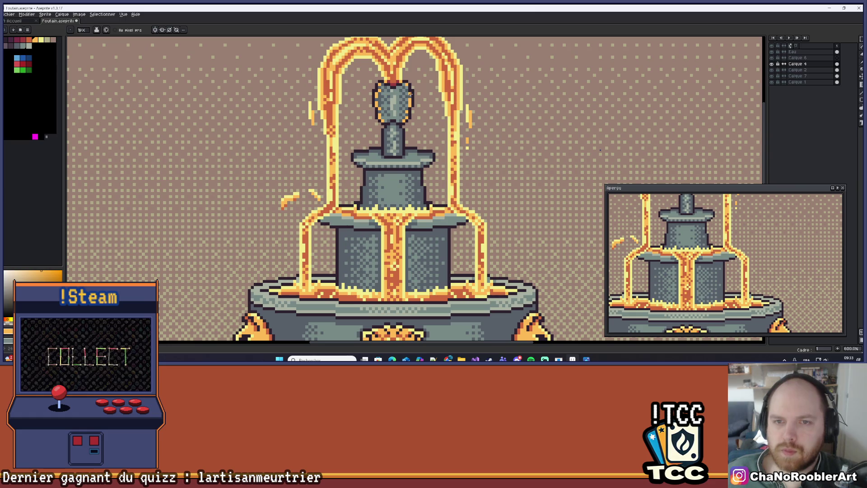
pyautogui.scroll(-4, 416, 172)
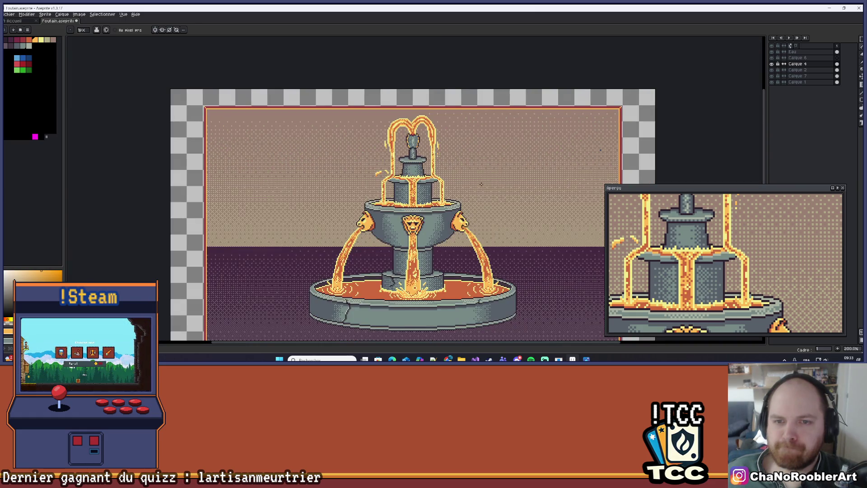
pyautogui.scroll(-2, 494, 164)
pyautogui.moveTo(475, 171); pyautogui.dragTo(488, 155)
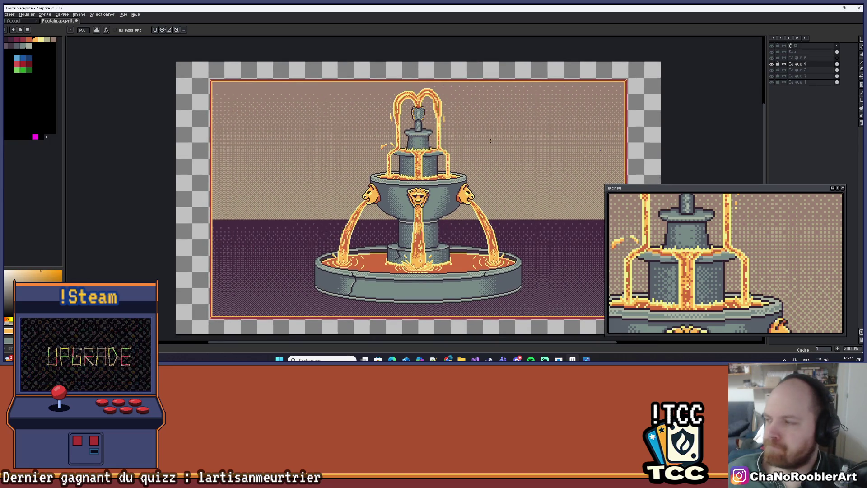
pyautogui.scroll(4, 434, 133)
# Pick the red-orange palette swatch and frame the top stone nozzle.
pyautogui.scroll(2, 386, 135)
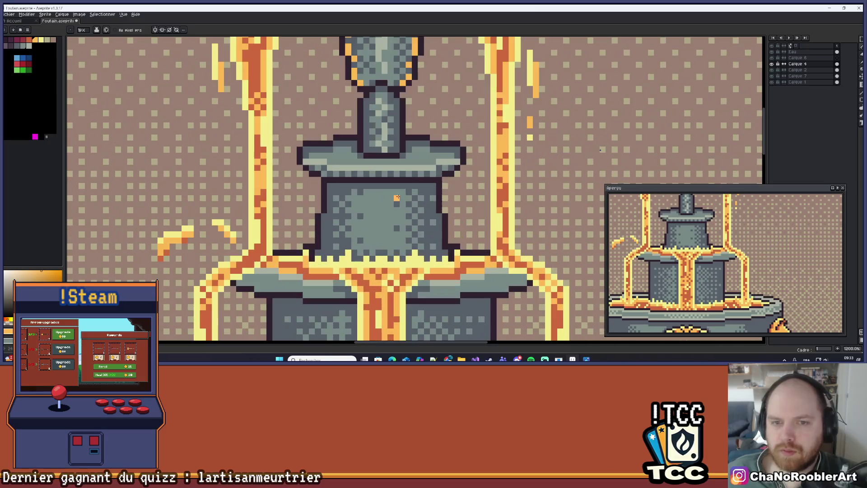
pyautogui.moveTo(387, 151); pyautogui.dragTo(396, 257)
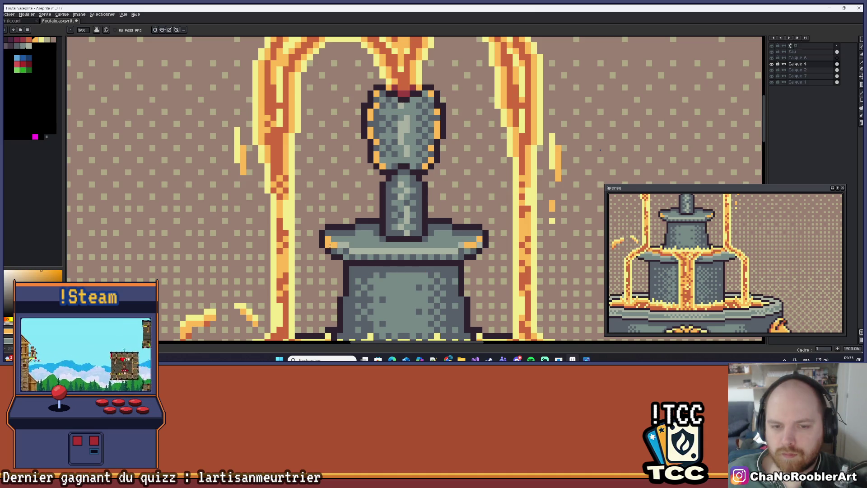
pyautogui.scroll(-5, 378, 280)
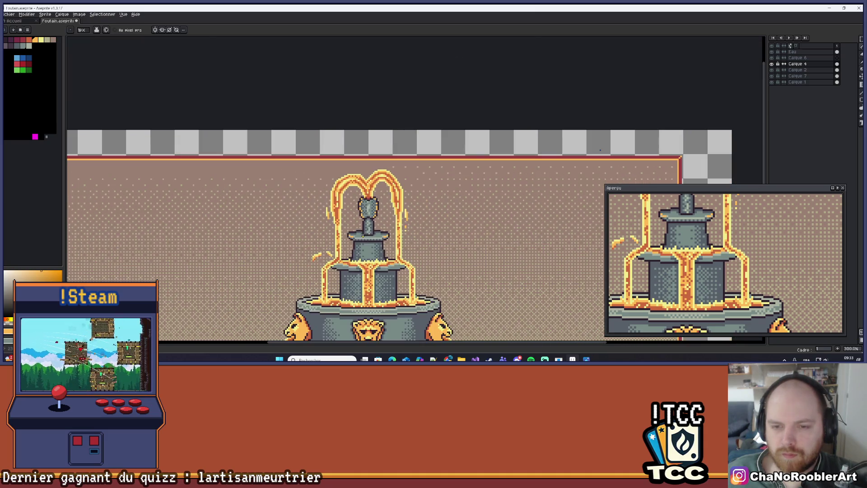
pyautogui.scroll(7, 379, 281)
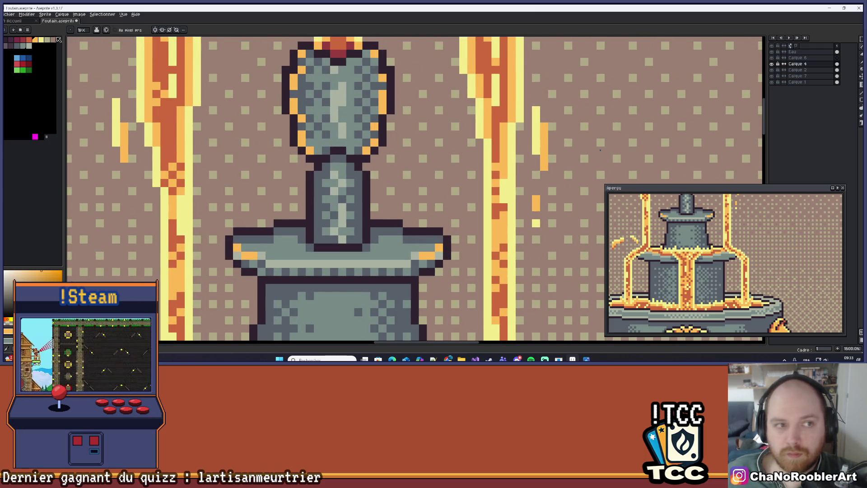
pyautogui.click(29, 40)
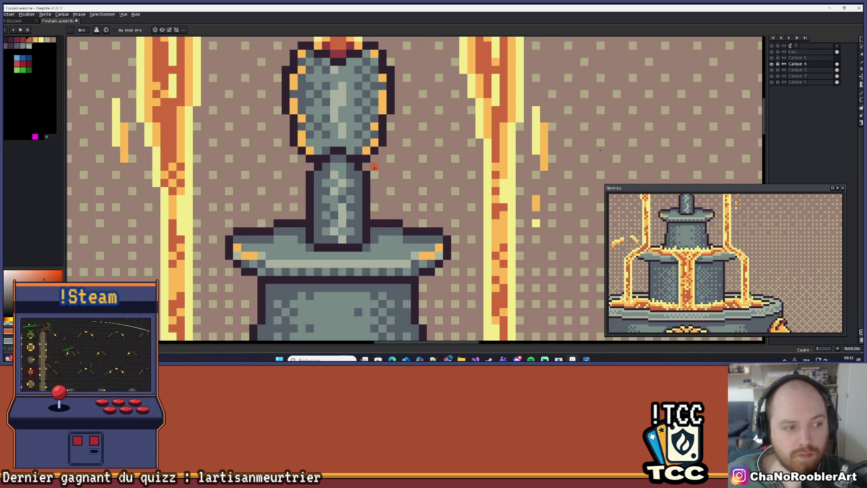
pyautogui.moveTo(375, 167); pyautogui.dragTo(373, 176)
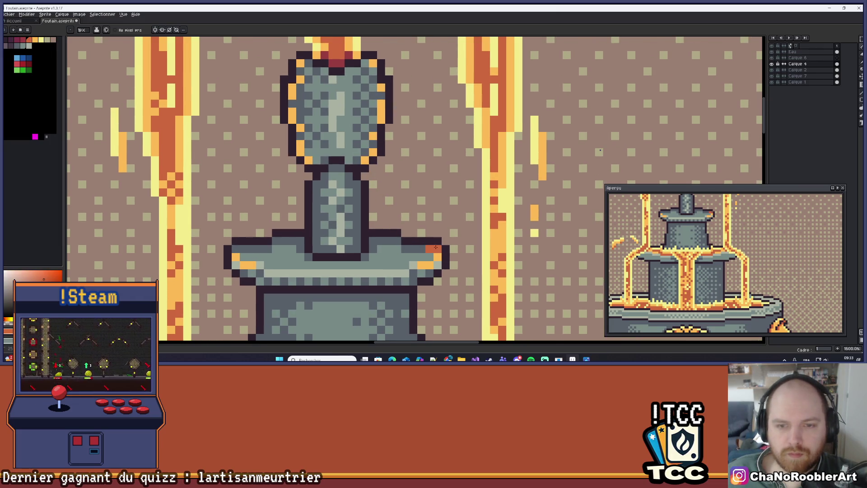
pyautogui.scroll(-4, 423, 248)
pyautogui.hotkey('ctrl', 'z')
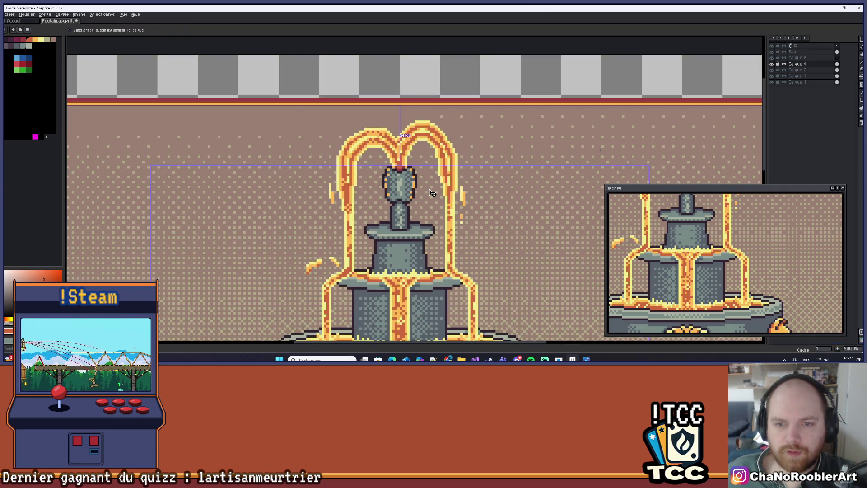
# Undo the orange strokes around the top cup and toggle the water layer's visibility off and on.
pyautogui.hotkey('ctrl', 'z')
pyautogui.hotkey('ctrl', 'z')
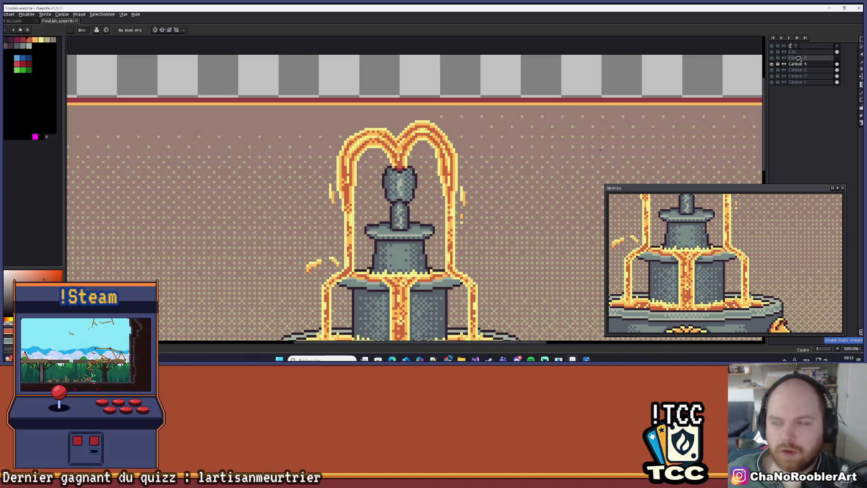
pyautogui.click(773, 59)
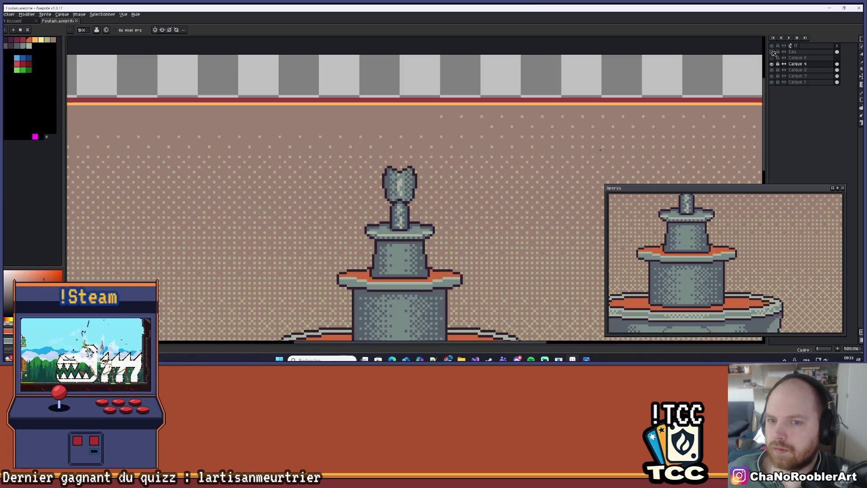
pyautogui.click(773, 60)
# Add new layer Calque 8 above Calque 6 and sample the water jet's orange.
pyautogui.click(798, 58)
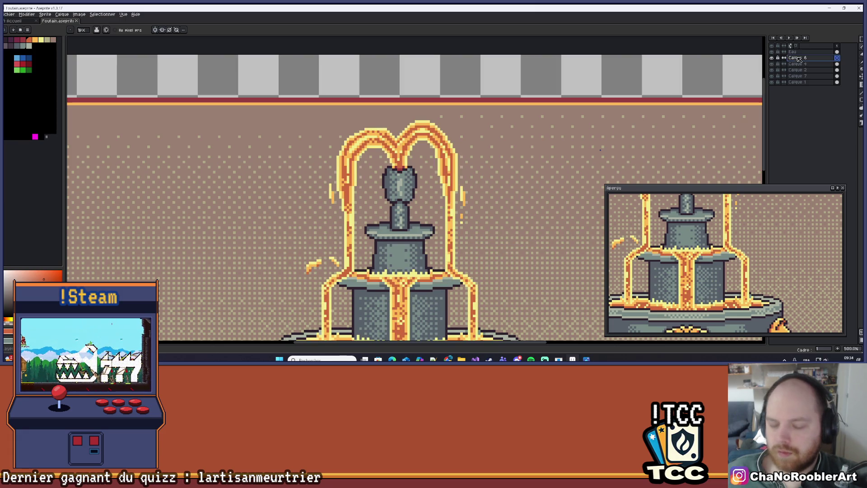
pyautogui.hotkey('shift', 'n')
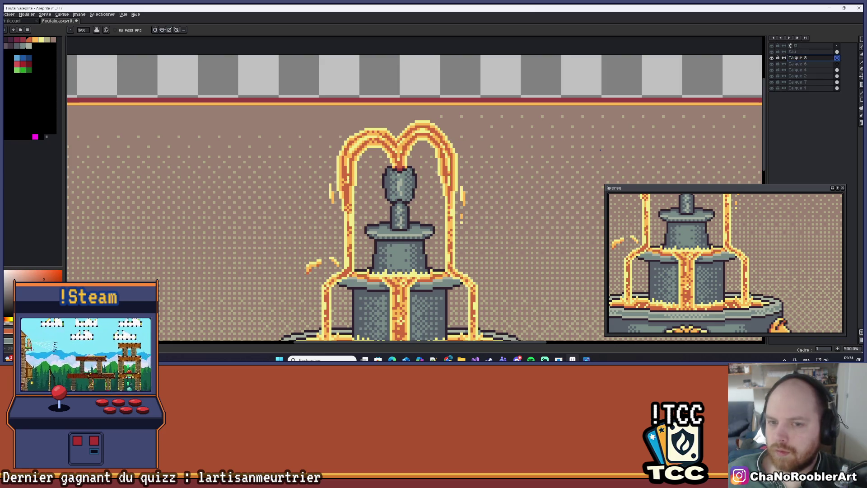
pyautogui.scroll(5, 395, 177)
pyautogui.press('i')
pyautogui.click(428, 124)
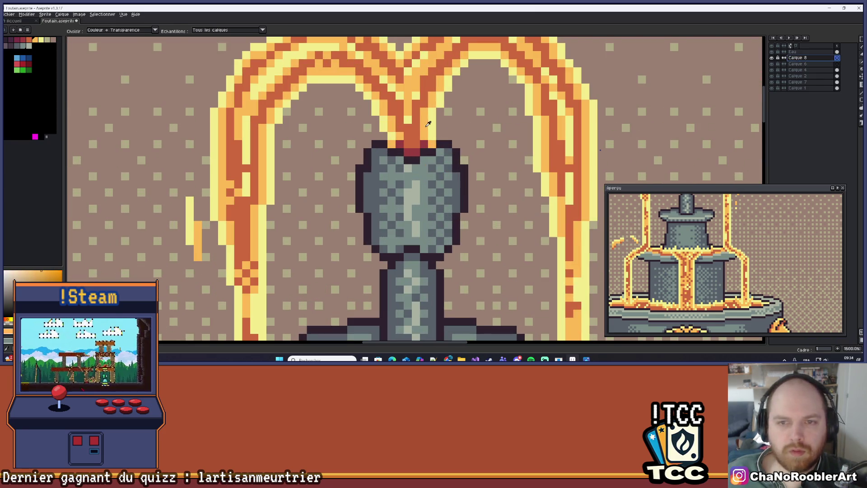
# With the Pencil, paint orange rim-light pixels down the nozzle's right edge and its left edge to the base corners.
pyautogui.press('b')
pyautogui.scroll(2, 483, 175)
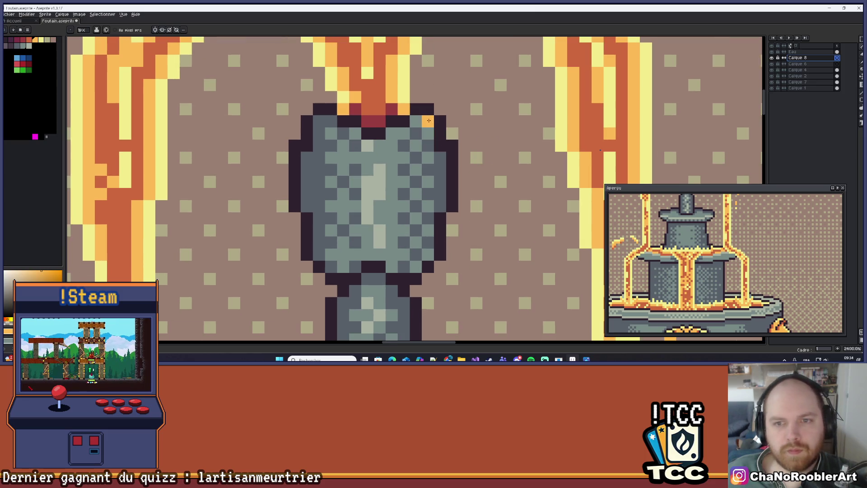
pyautogui.moveTo(429, 146)
pyautogui.mouseDown()
pyautogui.moveTo(440, 158)
pyautogui.moveTo(441, 185)
pyautogui.mouseUp()
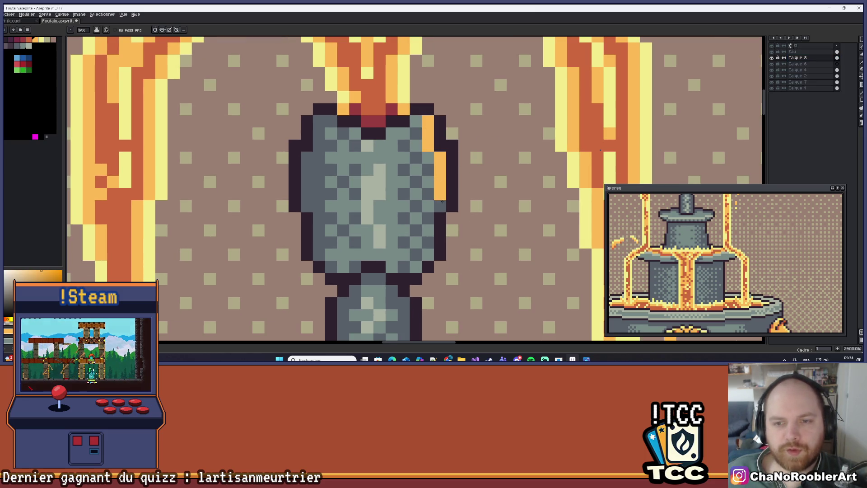
pyautogui.click(317, 121)
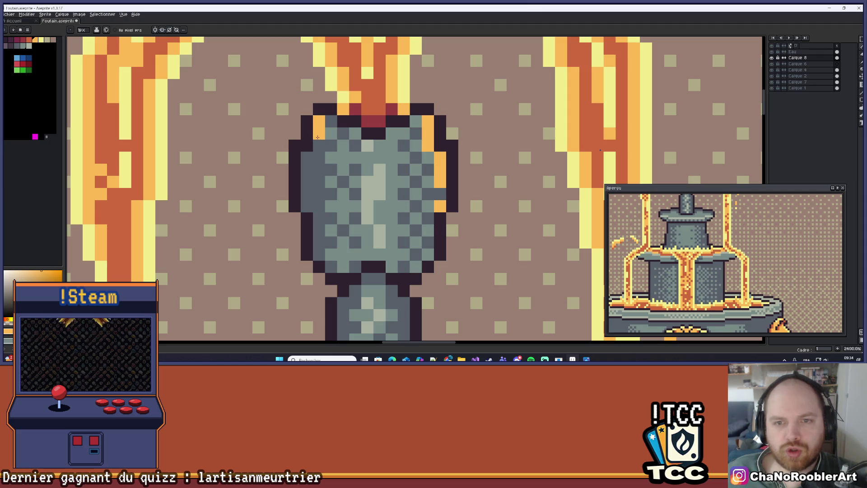
pyautogui.click(309, 164)
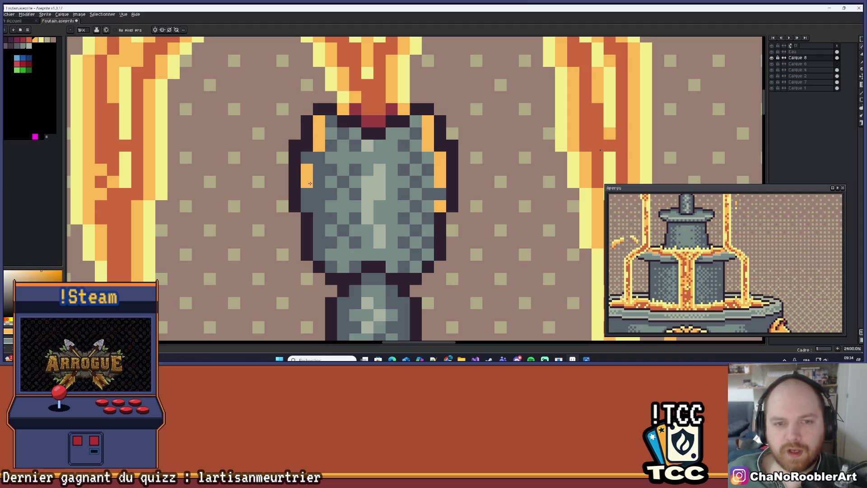
pyautogui.moveTo(319, 229); pyautogui.dragTo(317, 242)
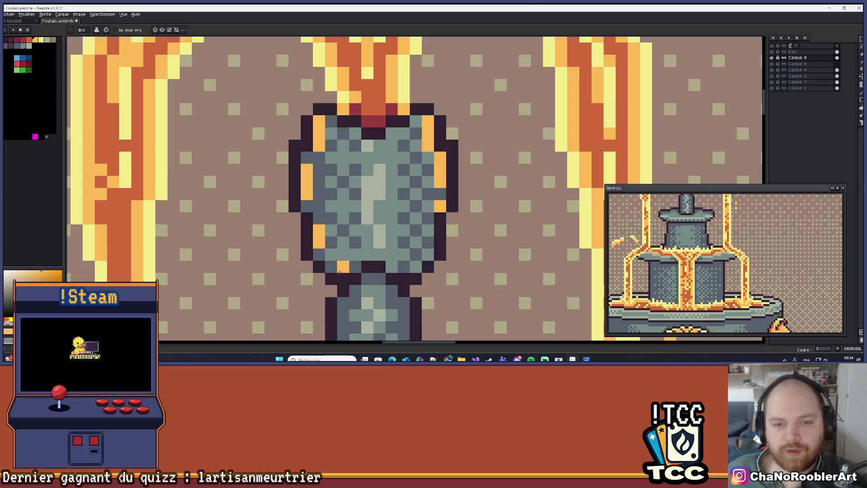
pyautogui.click(416, 267)
pyautogui.moveTo(428, 243); pyautogui.dragTo(427, 217)
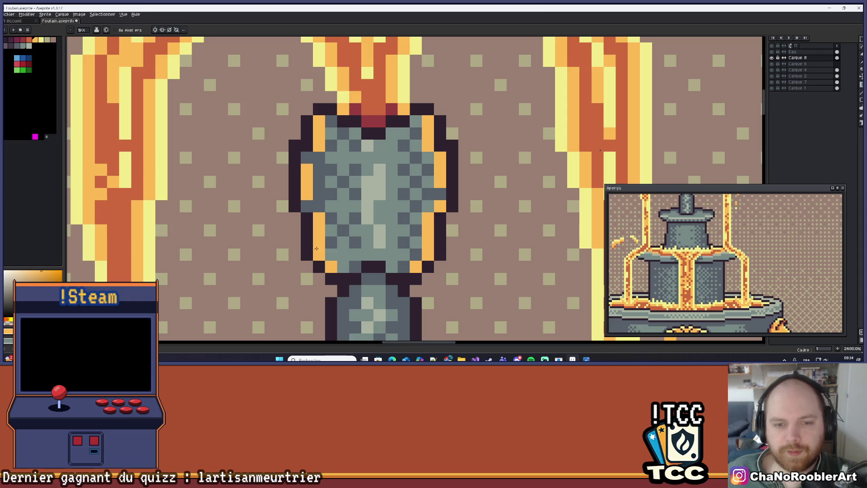
pyautogui.scroll(-4, 334, 172)
# Zoom in on the nozzle and turn a grey pixel on its right edge orange.
pyautogui.scroll(-6, 350, 186)
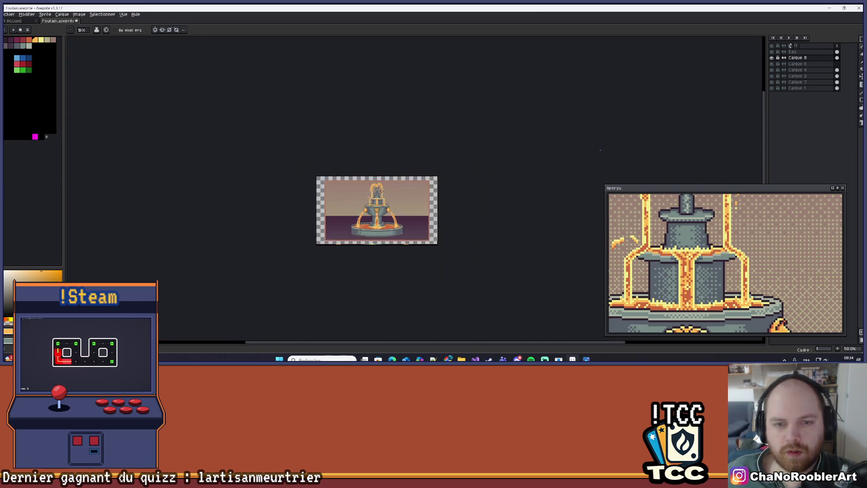
pyautogui.scroll(2, 350, 185)
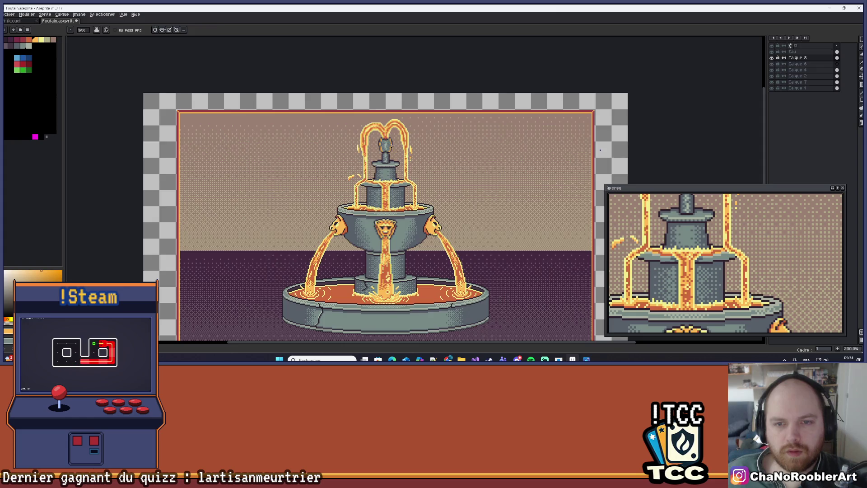
pyautogui.scroll(5, 352, 132)
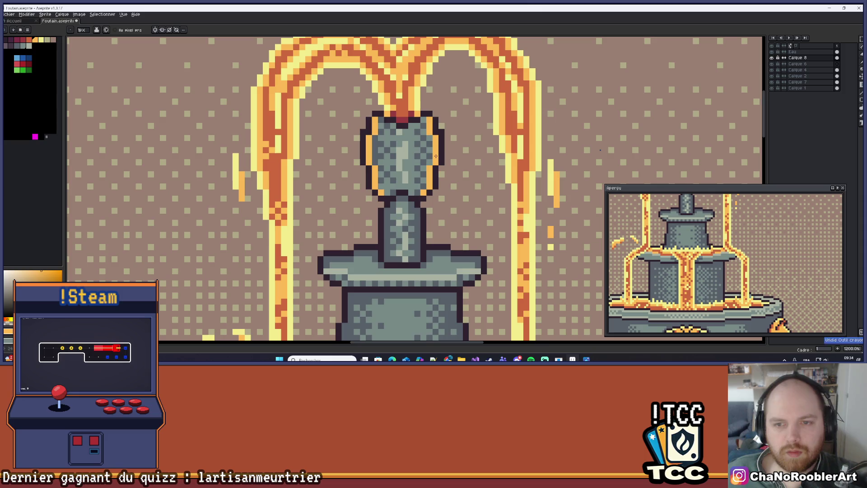
pyautogui.scroll(-6, 445, 152)
pyautogui.scroll(-2, 446, 152)
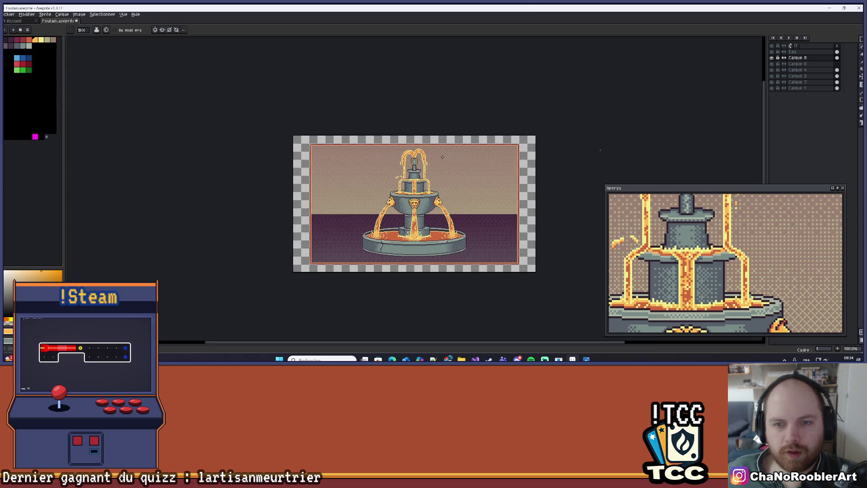
pyautogui.scroll(1, 447, 153)
pyautogui.moveTo(448, 172); pyautogui.dragTo(459, 158)
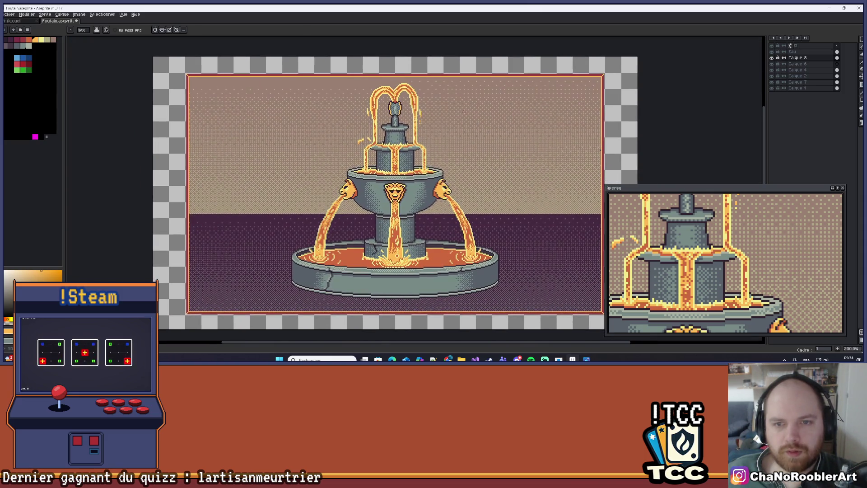
pyautogui.scroll(10, 395, 121)
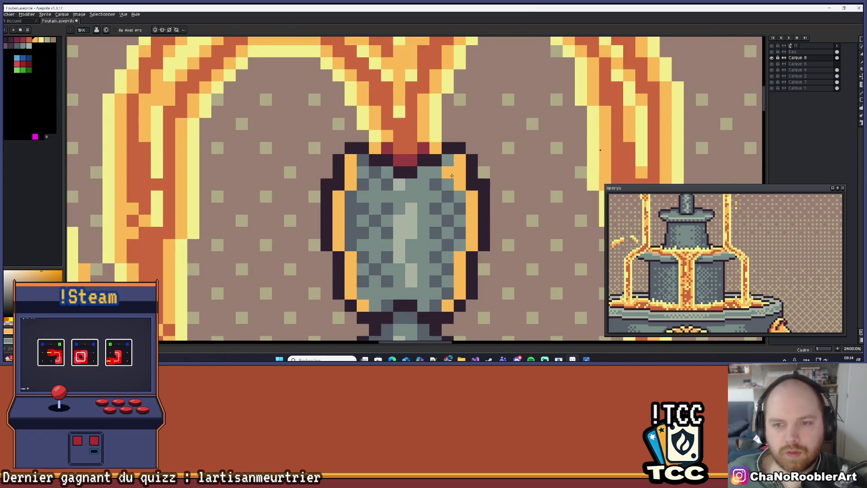
pyautogui.click(448, 172)
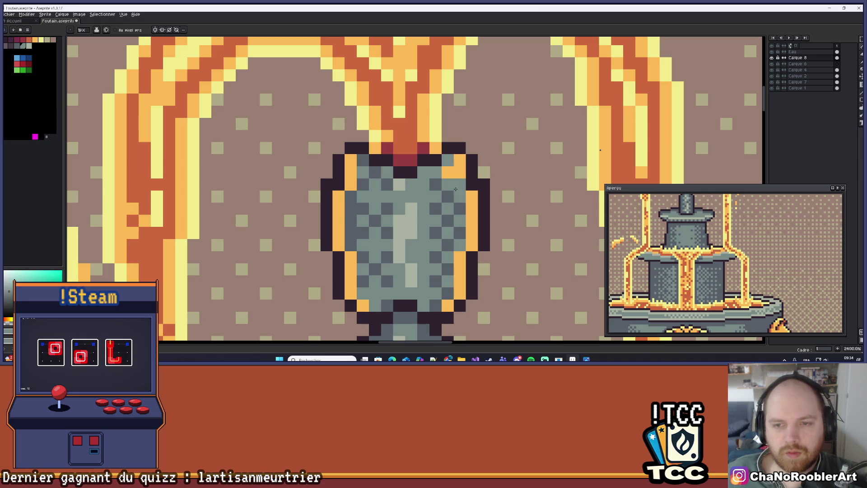
# Sample the orange, redraw the right-edge highlight, and turn three stray orange pixels back to dark grey.
pyautogui.moveTo(519, 202); pyautogui.dragTo(487, 183)
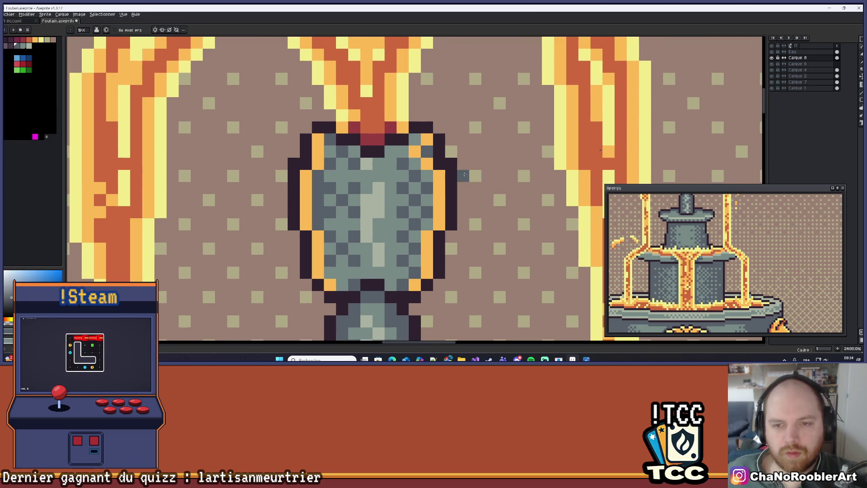
pyautogui.press('v')
pyautogui.hotkey('ctrl', 'y')
pyautogui.press('i')
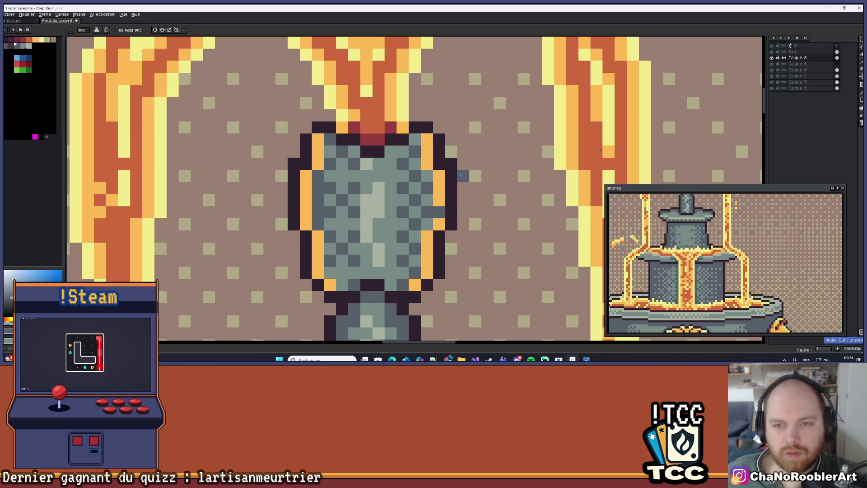
pyautogui.keyDown('alt'); pyautogui.click(423, 154); pyautogui.keyUp('alt')
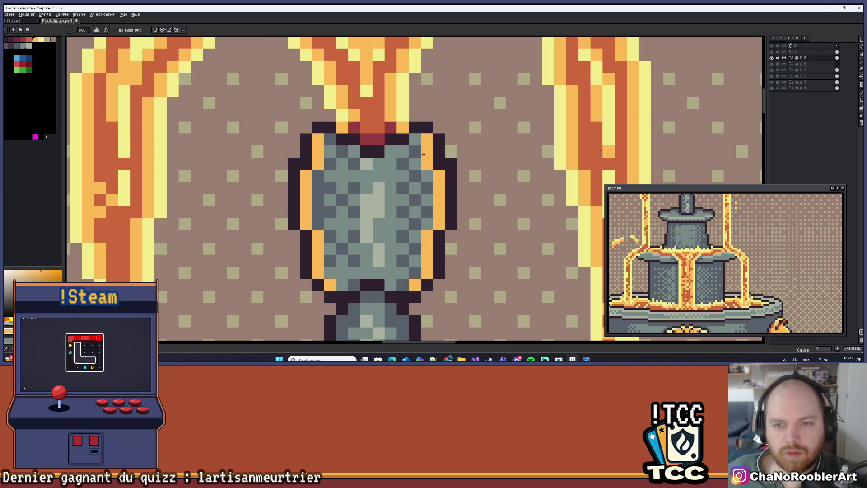
pyautogui.moveTo(418, 153); pyautogui.dragTo(439, 188)
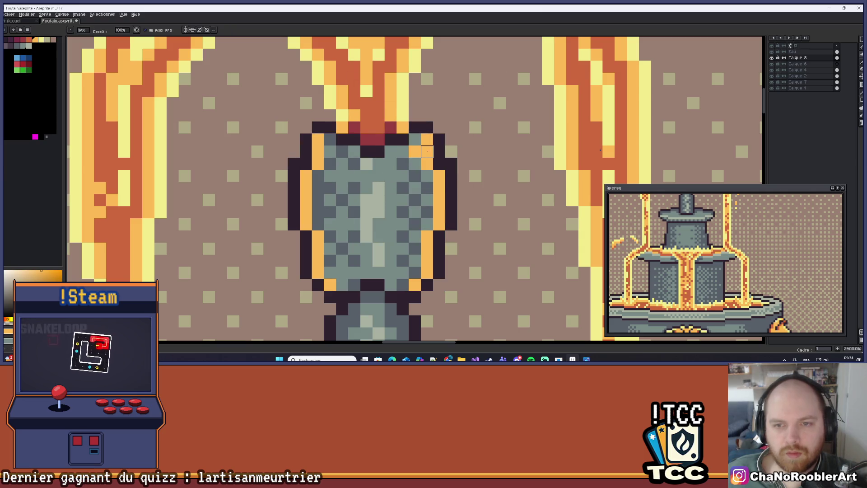
pyautogui.click(439, 188)
pyautogui.click(439, 212)
pyautogui.click(427, 249)
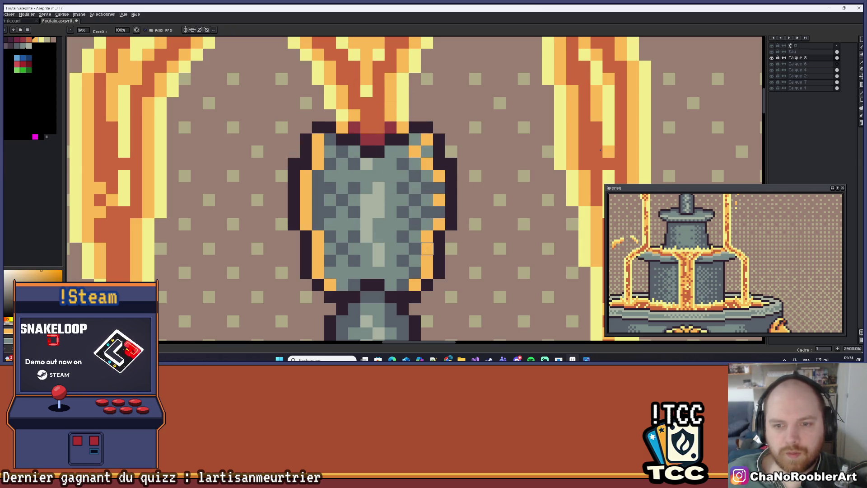
pyautogui.moveTo(427, 272)
pyautogui.mouseDown()
pyautogui.moveTo(415, 261)
pyautogui.moveTo(422, 213)
pyautogui.mouseUp()
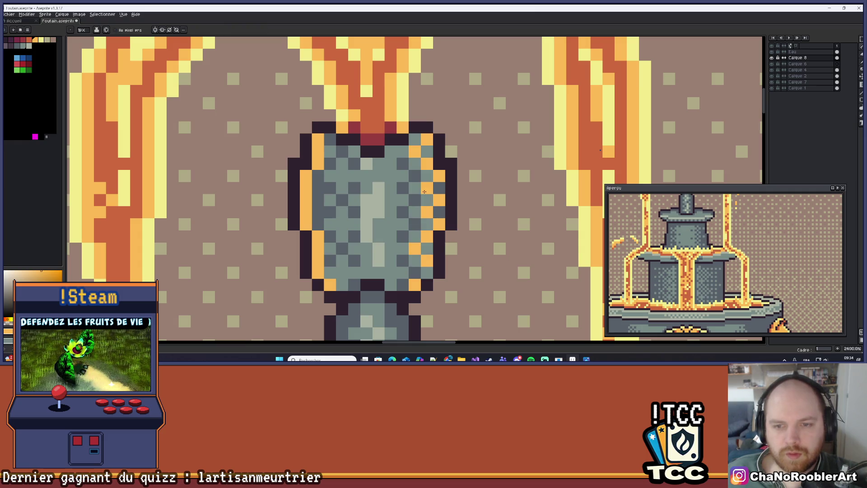
# Rework the nozzle's lower-right corner pixels and zoom out to review the new highlights.
pyautogui.scroll(-4, 421, 139)
pyautogui.scroll(4, 398, 184)
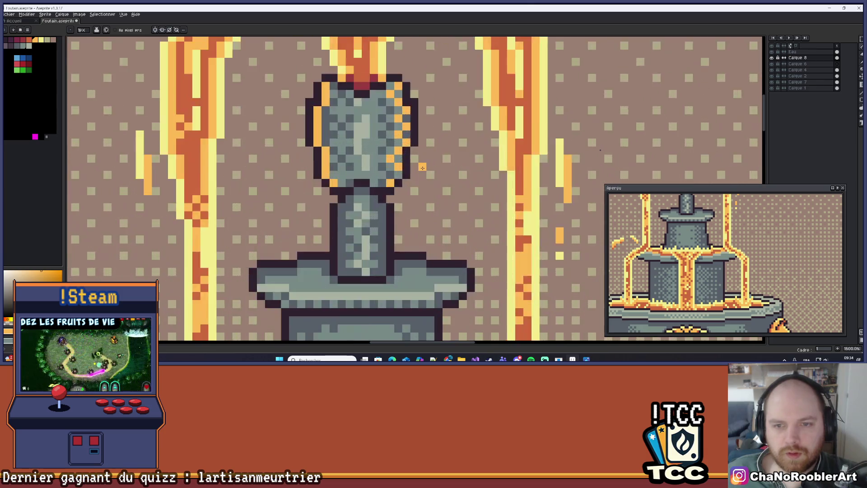
pyautogui.moveTo(397, 184)
pyautogui.mouseDown()
pyautogui.moveTo(377, 182)
pyautogui.moveTo(389, 197)
pyautogui.mouseUp()
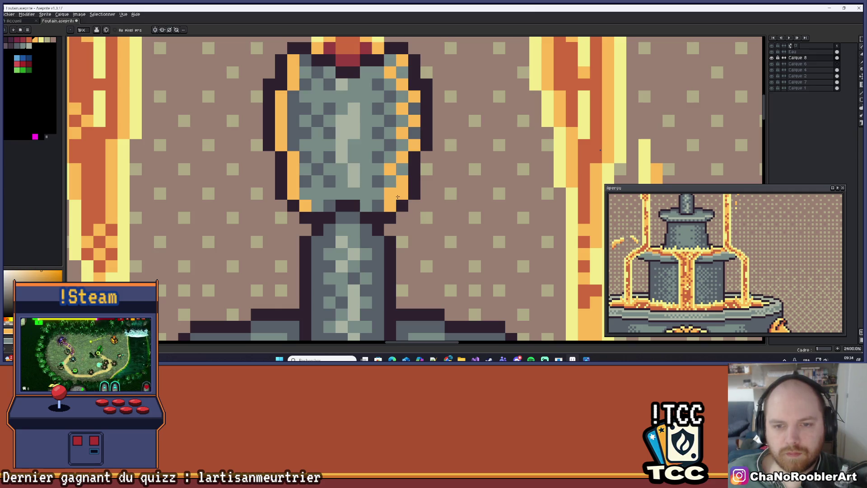
pyautogui.press('b')
pyautogui.scroll(-5, 398, 197)
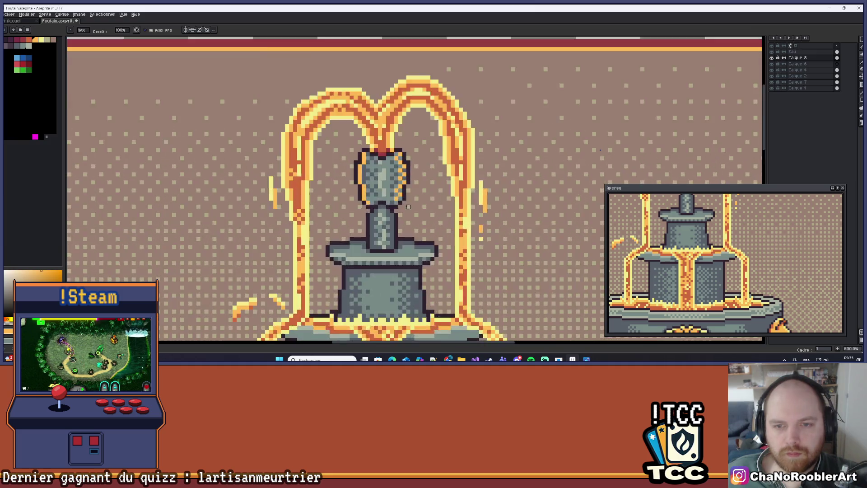
pyautogui.scroll(3, 408, 207)
pyautogui.scroll(-2, 422, 197)
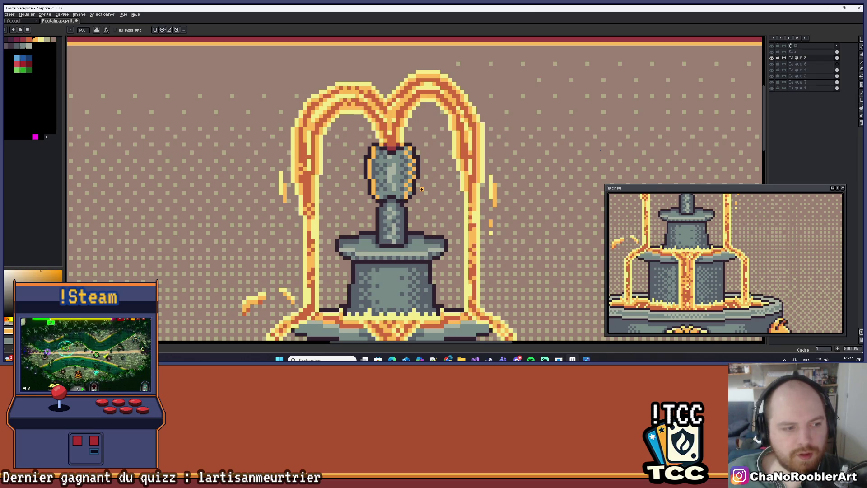
pyautogui.moveTo(422, 189); pyautogui.dragTo(406, 185)
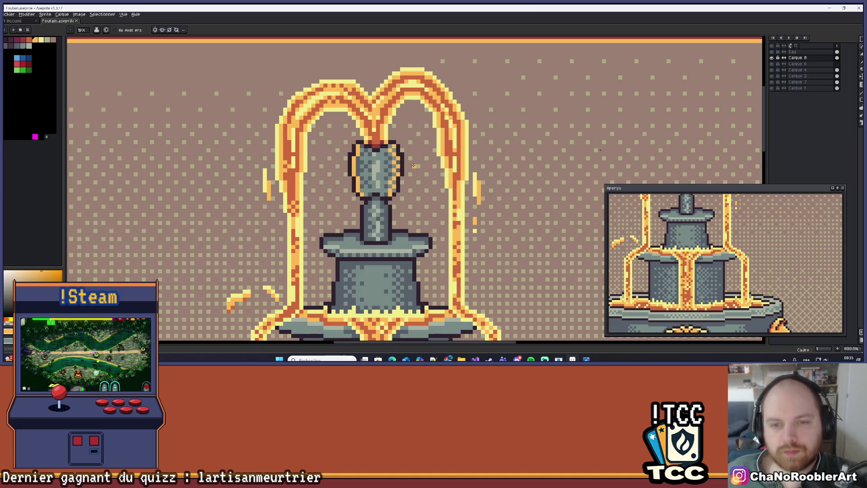
pyautogui.scroll(-2, 407, 167)
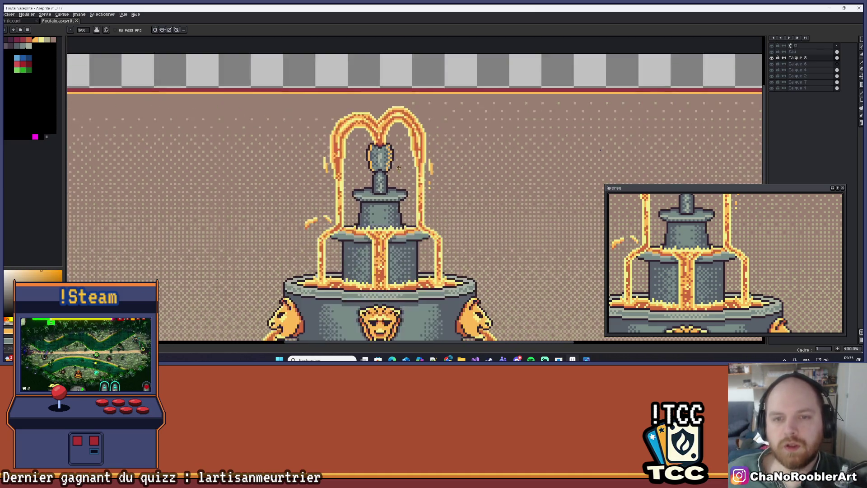
pyautogui.scroll(-5, 399, 168)
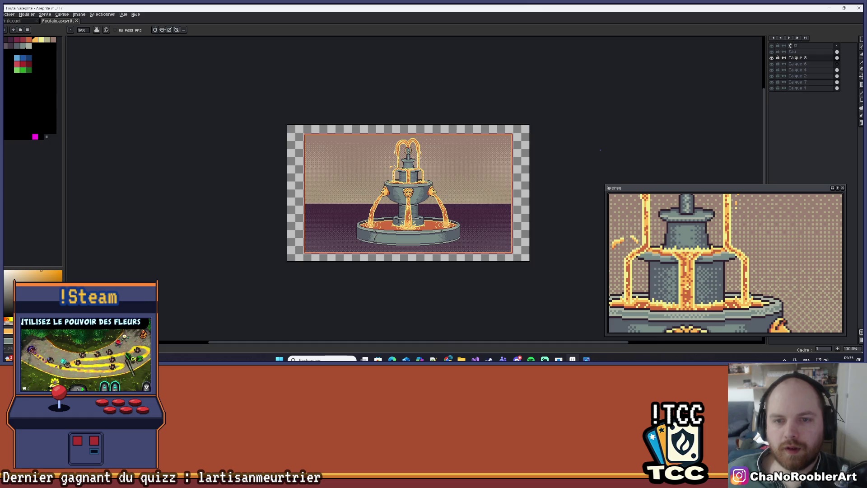
pyautogui.scroll(1, 600, 150)
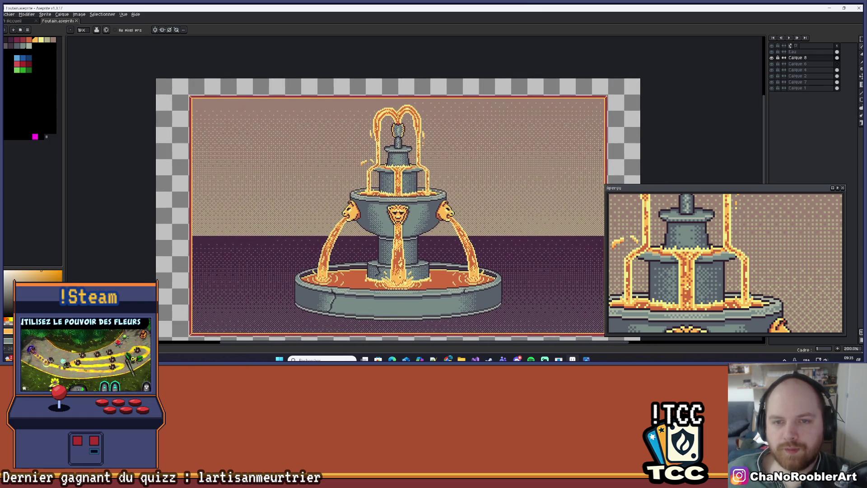
pyautogui.scroll(7, 389, 156)
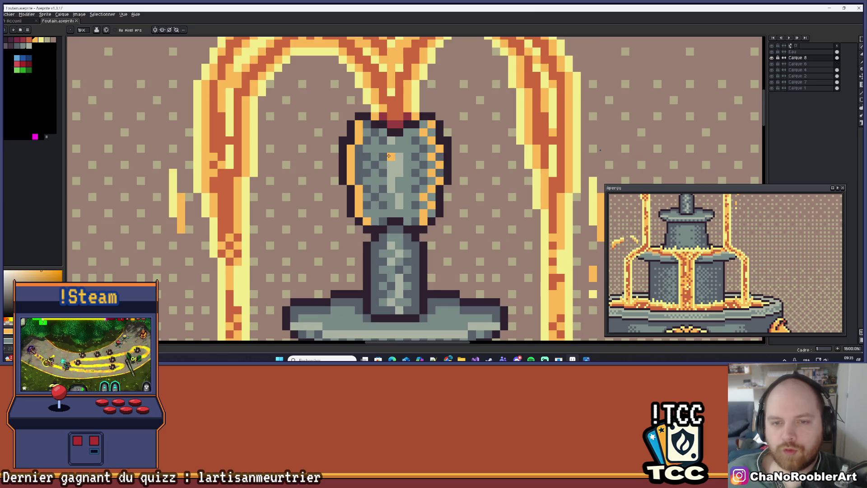
pyautogui.scroll(2, 388, 156)
pyautogui.scroll(-2, 363, 156)
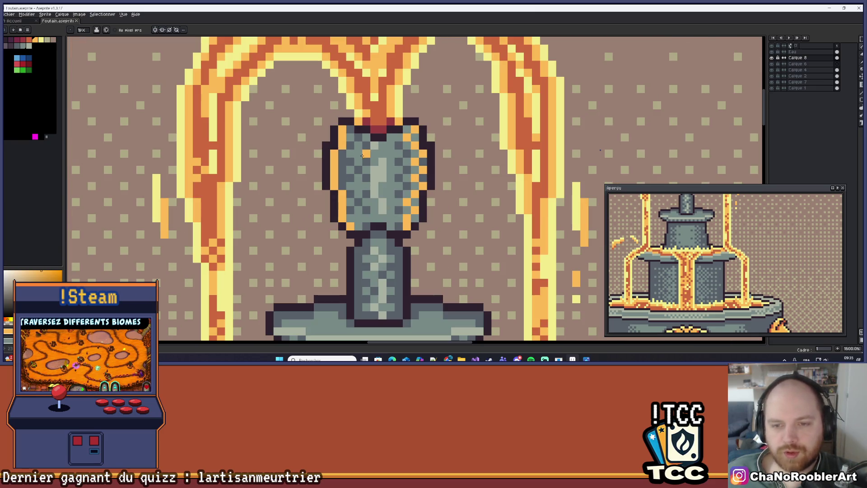
pyautogui.scroll(-6, 449, 170)
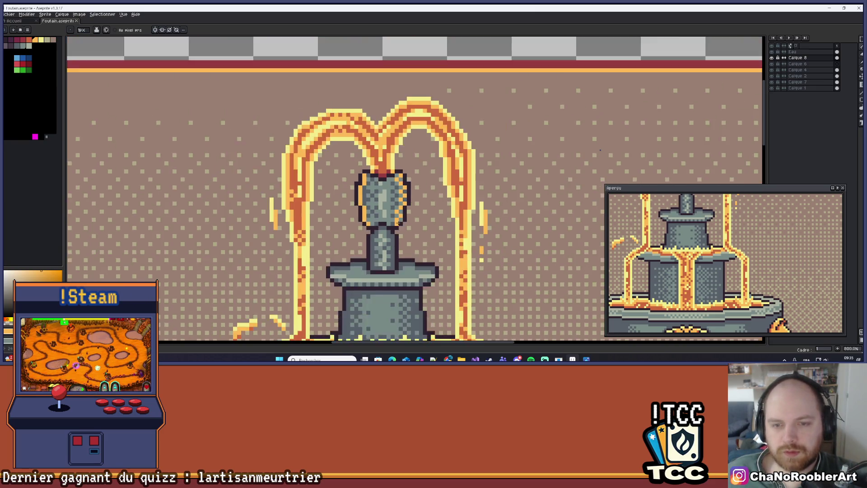
pyautogui.moveTo(408, 172); pyautogui.dragTo(402, 133)
pyautogui.scroll(7, 387, 131)
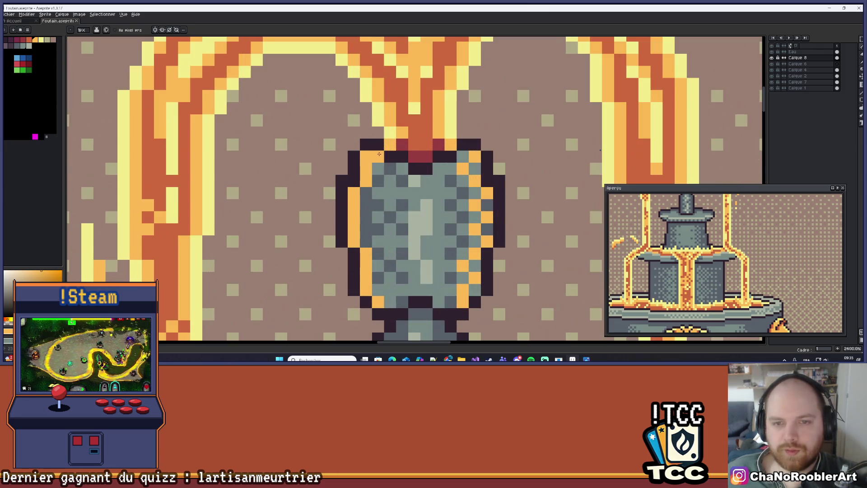
# Repaint one orange pixel on the nozzle's left edge back to stone grey.
pyautogui.scroll(1, 371, 168)
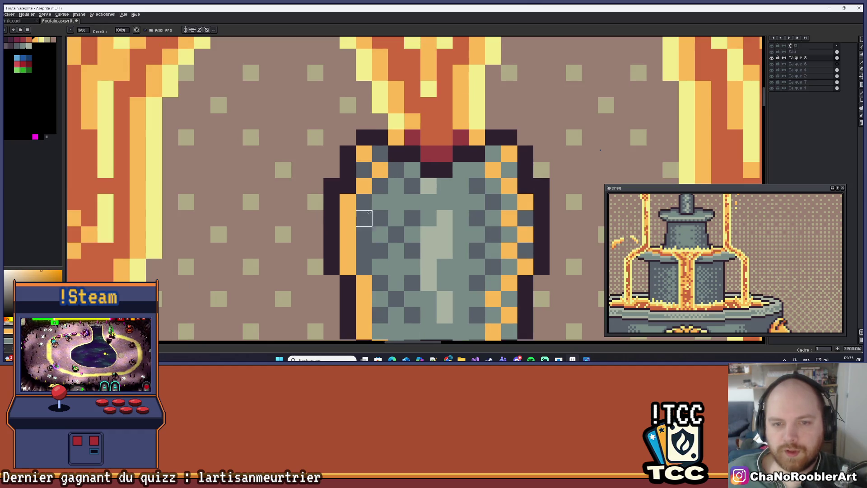
pyautogui.press('e')
pyautogui.click(348, 218)
pyautogui.press('b')
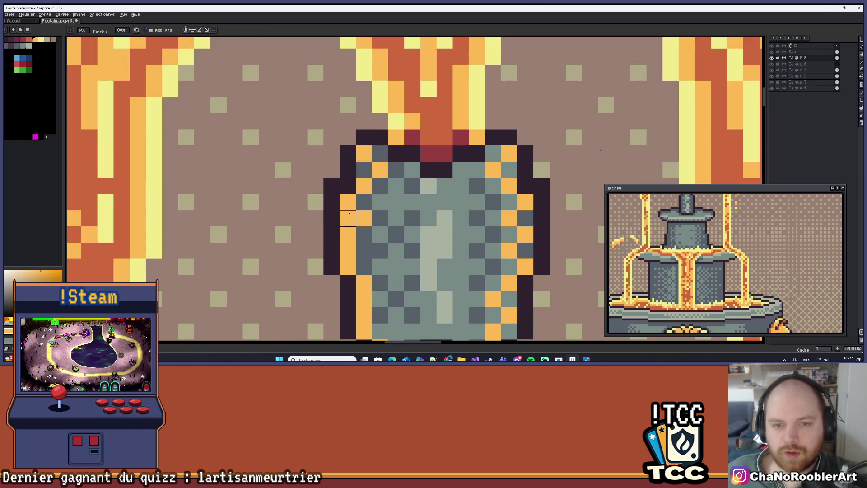
# Add an orange highlight pixel lower on the nozzle edge near the bowl's lower-left.
pyautogui.scroll(-2, 348, 251)
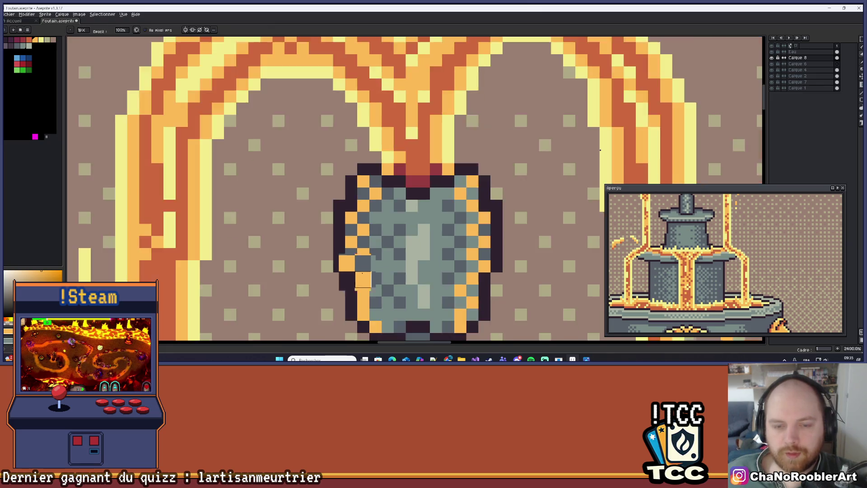
pyautogui.scroll(2, 367, 215)
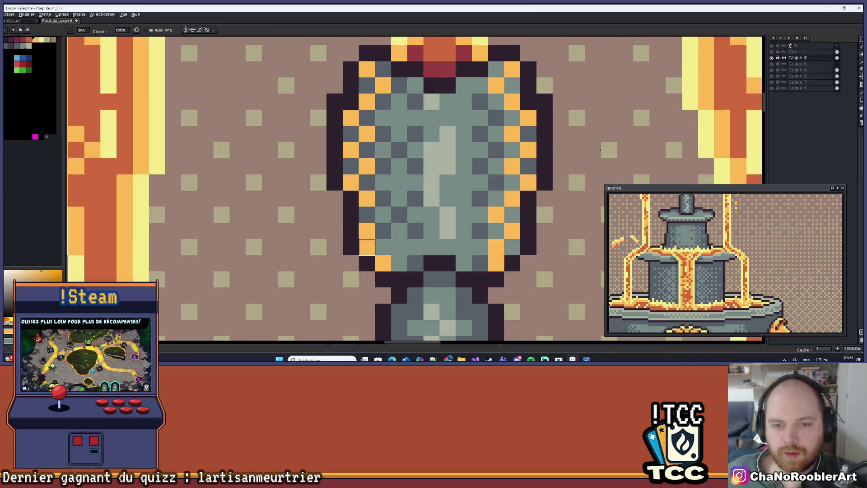
pyautogui.click(383, 247)
pyautogui.press('e')
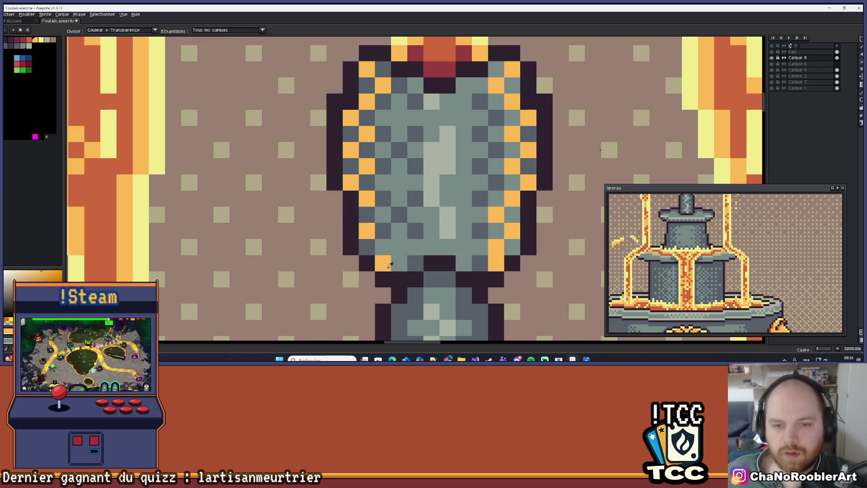
pyautogui.scroll(-5, 382, 184)
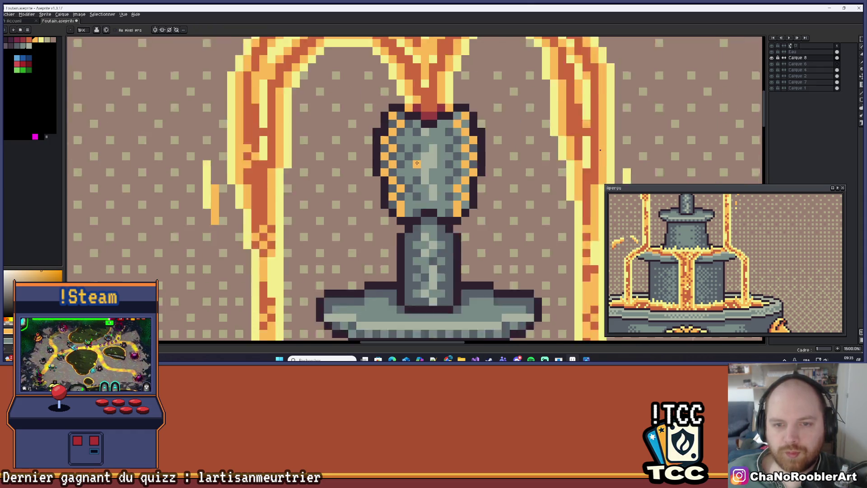
pyautogui.scroll(-3, 430, 195)
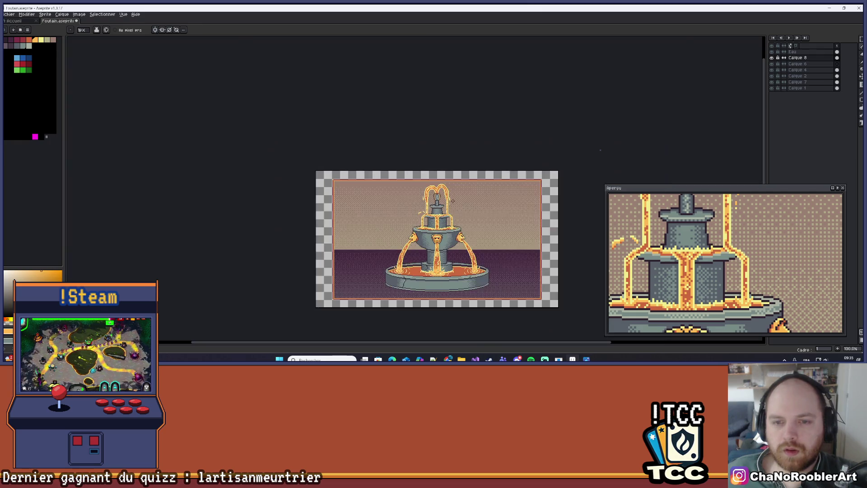
pyautogui.scroll(1, 456, 176)
pyautogui.moveTo(453, 177)
pyautogui.mouseDown()
pyautogui.moveTo(485, 117)
pyautogui.moveTo(488, 139)
pyautogui.mouseUp()
pyautogui.scroll(-1, 489, 138)
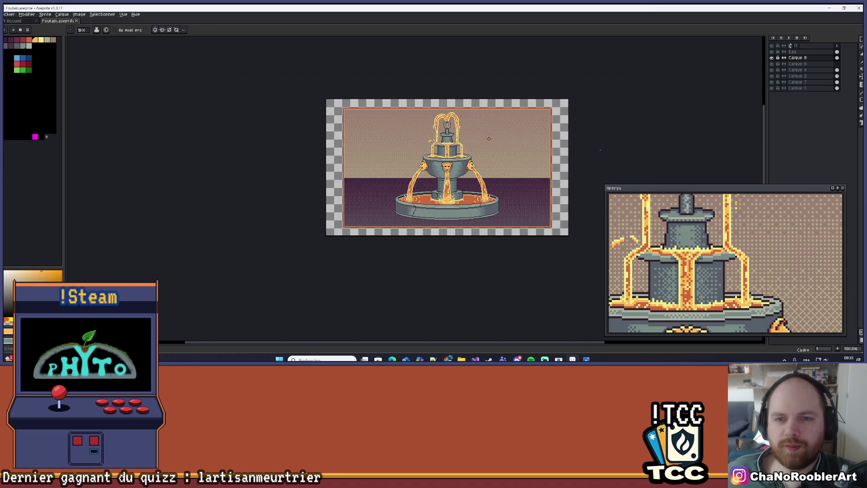
pyautogui.scroll(1, 490, 137)
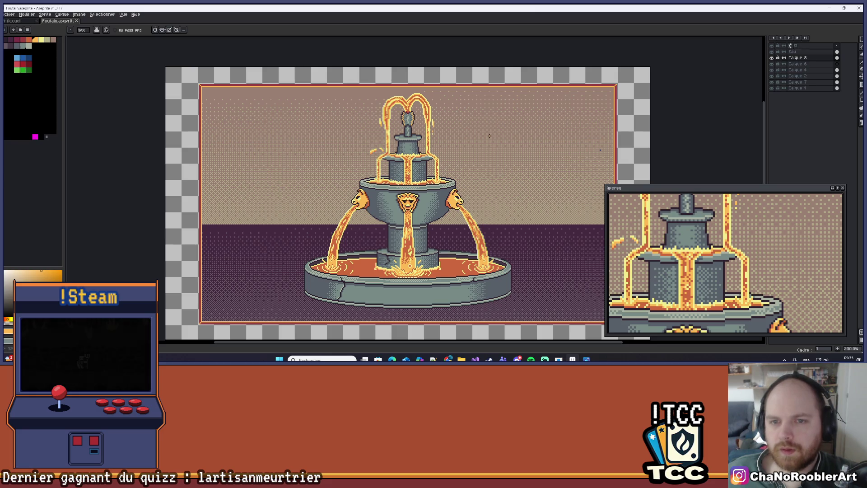
pyautogui.scroll(6, 410, 172)
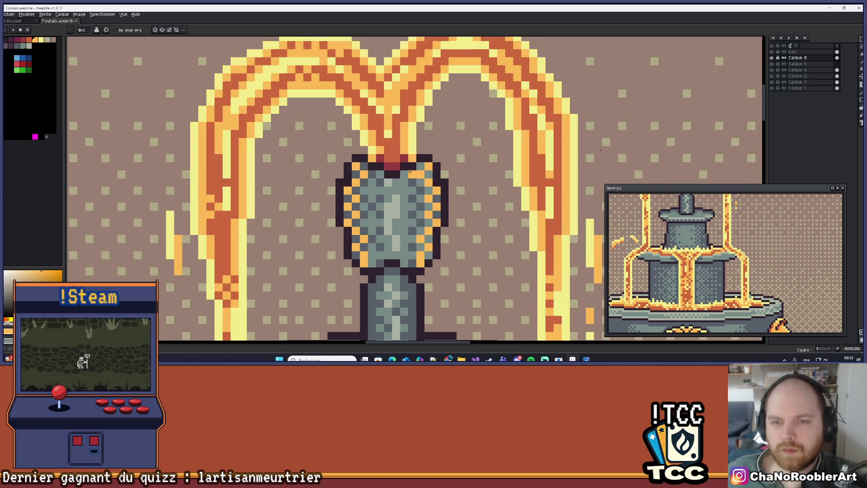
pyautogui.scroll(-7, 381, 175)
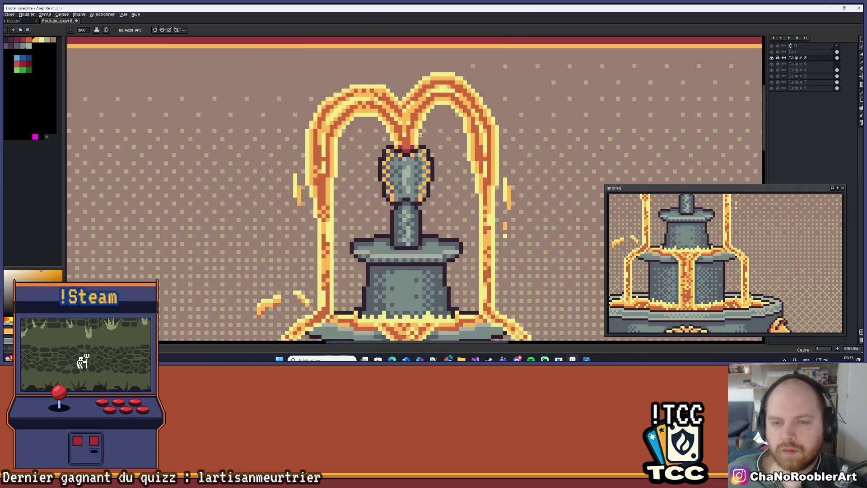
pyautogui.scroll(-1, 461, 154)
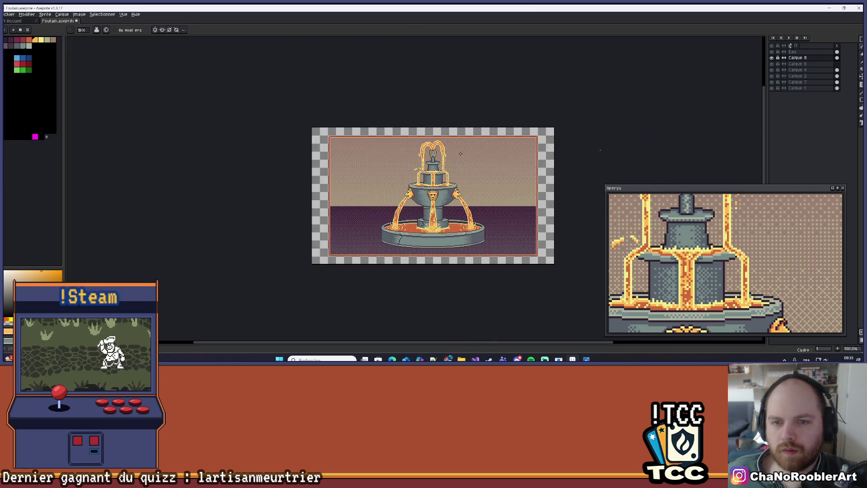
pyautogui.scroll(1, 470, 153)
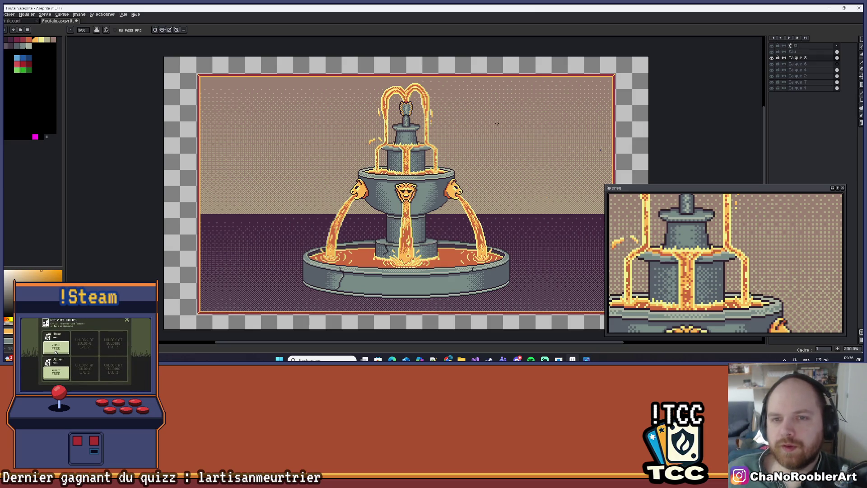
pyautogui.scroll(6, 428, 108)
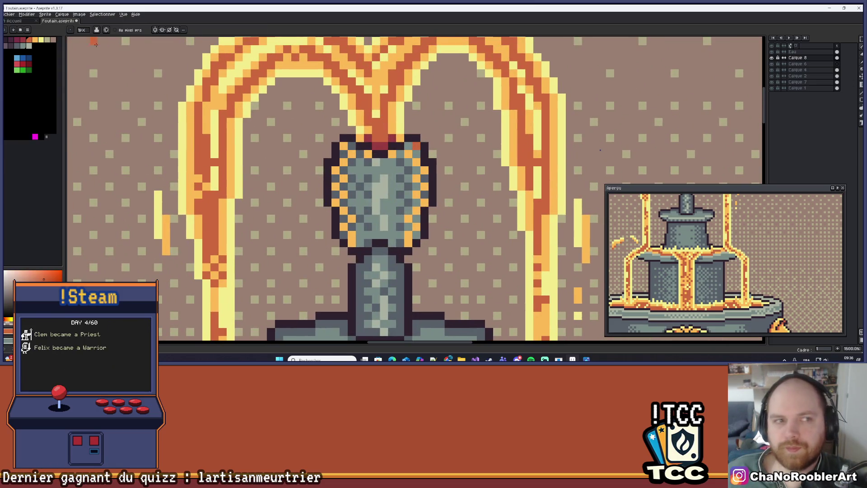
# Fill the nozzle patch with darker red-orange using the Paint Bucket.
pyautogui.press('g')
pyautogui.click(409, 154)
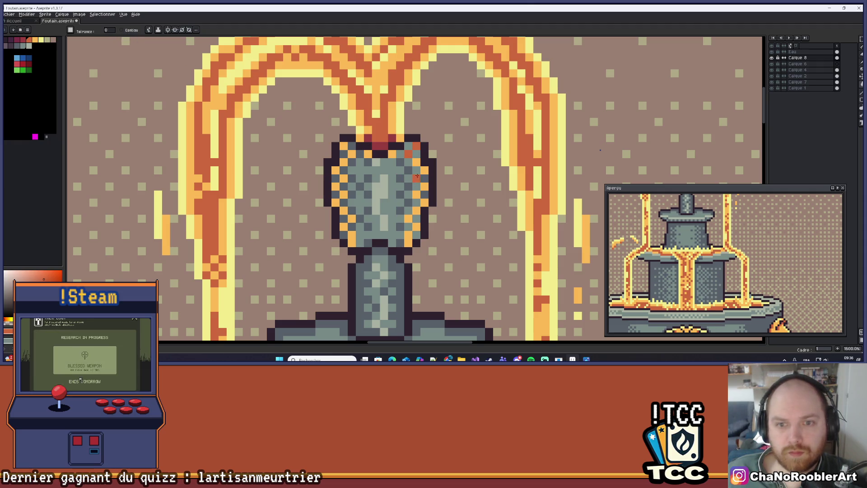
pyautogui.scroll(-4, 418, 176)
pyautogui.scroll(1, 426, 174)
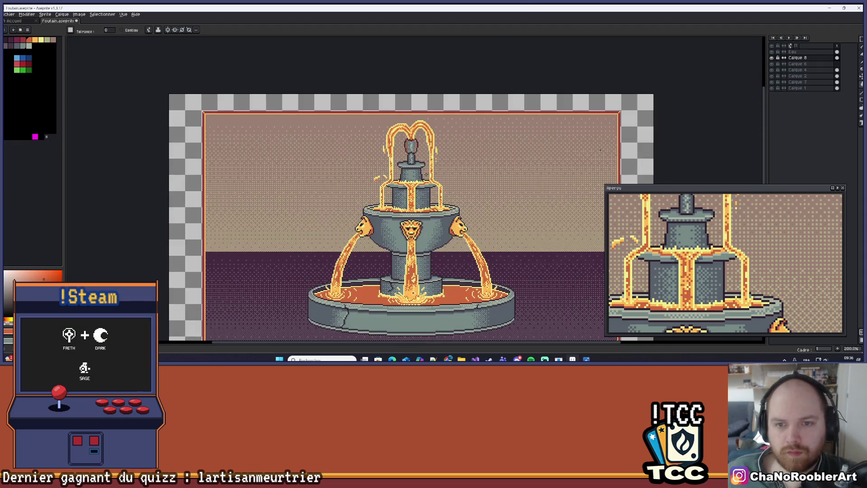
pyautogui.moveTo(426, 174); pyautogui.dragTo(420, 146)
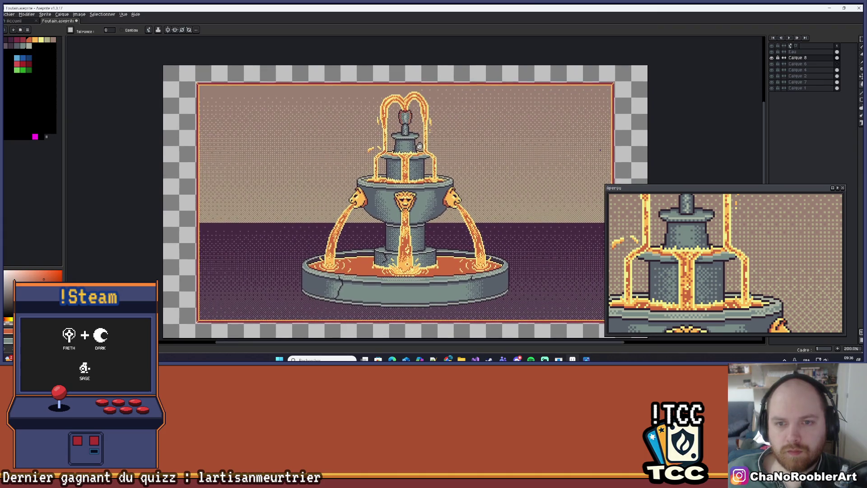
# Choose a new paint colour from the palette for the next highlight.
pyautogui.click(37, 42)
pyautogui.scroll(4, 437, 132)
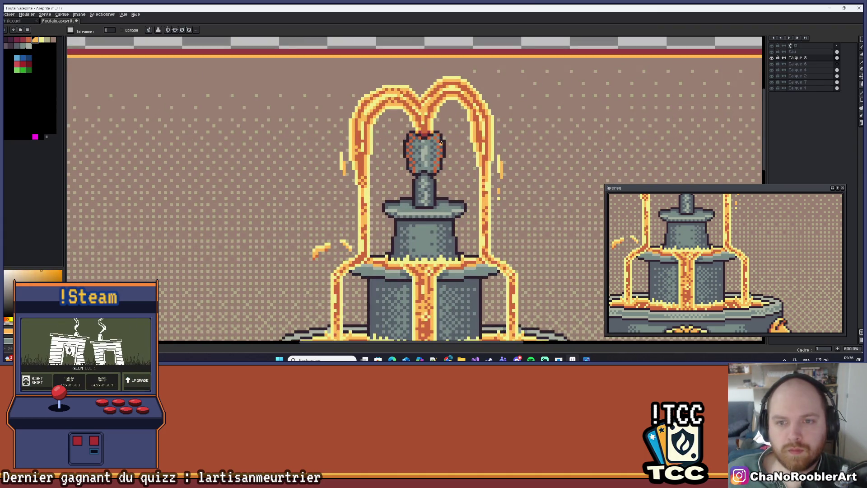
pyautogui.scroll(-6, 441, 143)
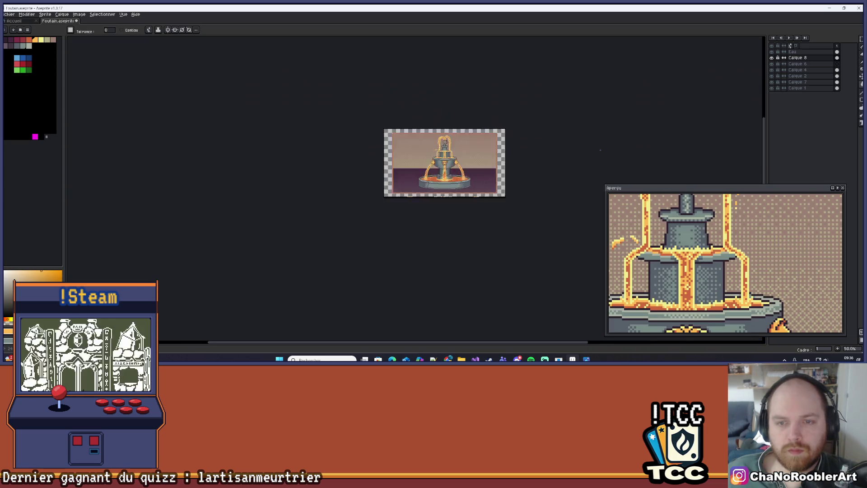
pyautogui.scroll(3, 446, 141)
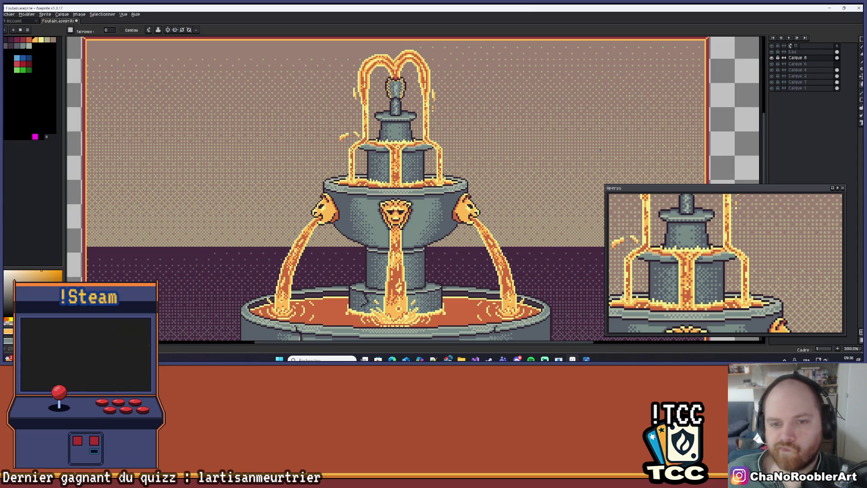
# Zoom to 1200% on the upper bowl rim and draw a light-orange line along its ledge.
pyautogui.scroll(6, 379, 186)
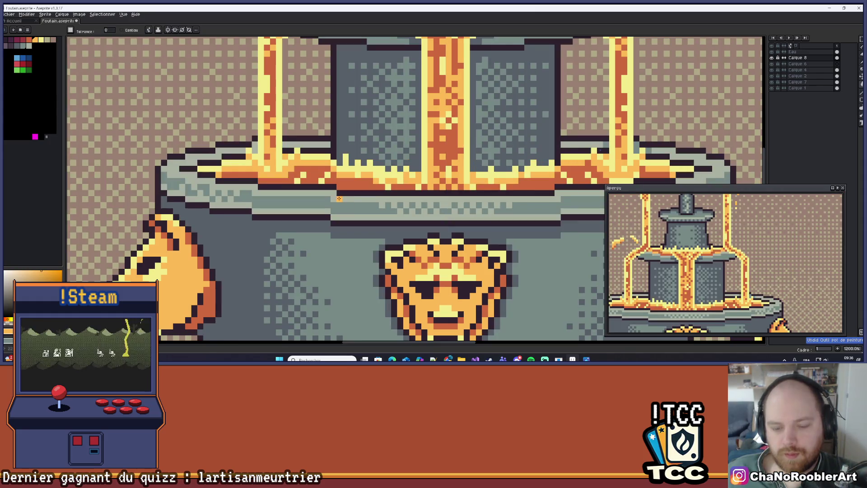
pyautogui.moveTo(337, 195)
pyautogui.mouseDown()
pyautogui.moveTo(551, 202)
pyautogui.moveTo(360, 211)
pyautogui.moveTo(232, 200)
pyautogui.moveTo(343, 203)
pyautogui.mouseUp()
pyautogui.press('l')
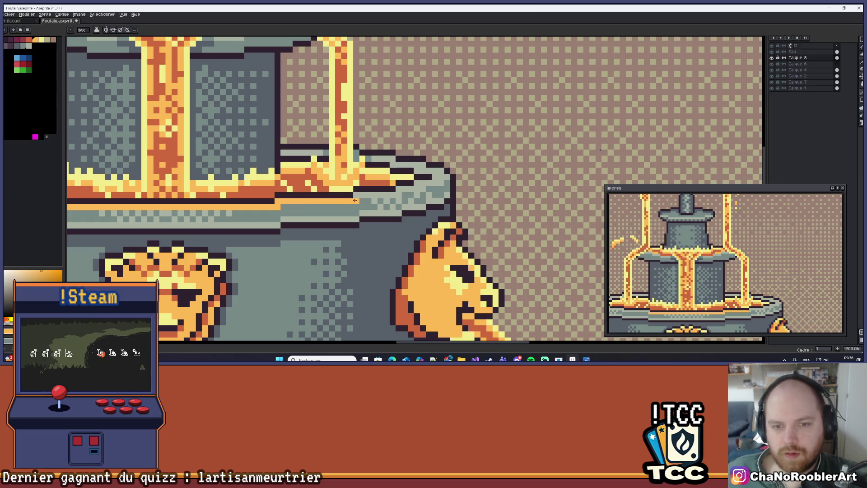
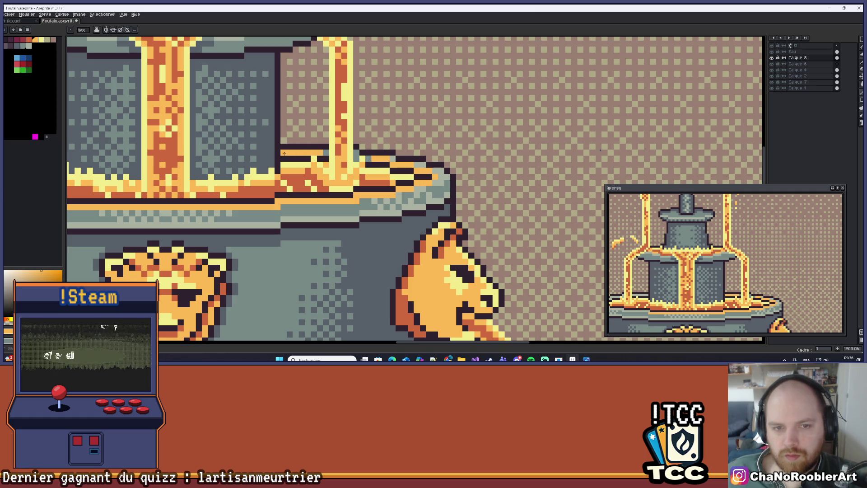
# Paint orange spilled-water rows and pixels along the lion-head bowl's grey stone rim.
pyautogui.scroll(-6, 302, 155)
pyautogui.scroll(-1, 364, 158)
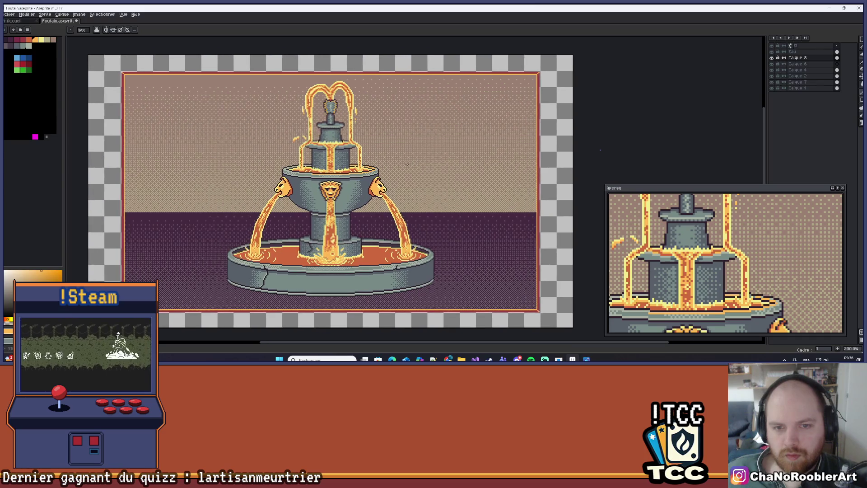
pyautogui.scroll(12, 490, 213)
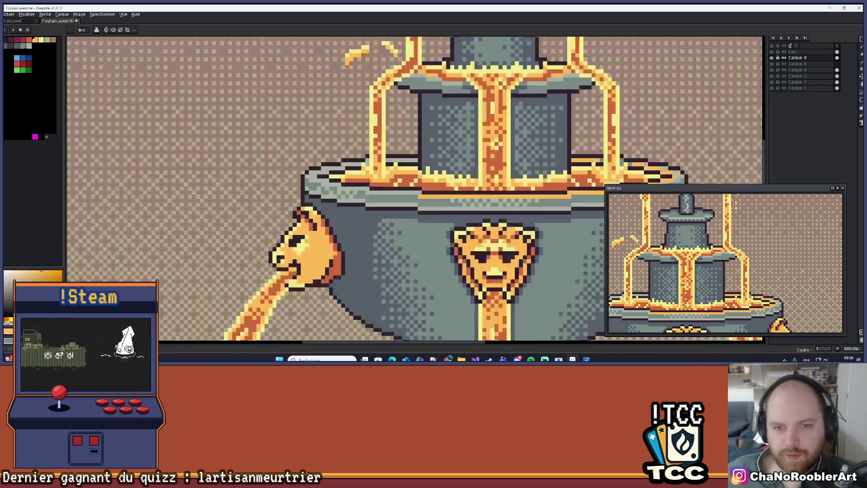
pyautogui.moveTo(489, 213); pyautogui.dragTo(198, 213)
pyautogui.scroll(-4, 389, 215)
pyautogui.moveTo(389, 214); pyautogui.dragTo(322, 210)
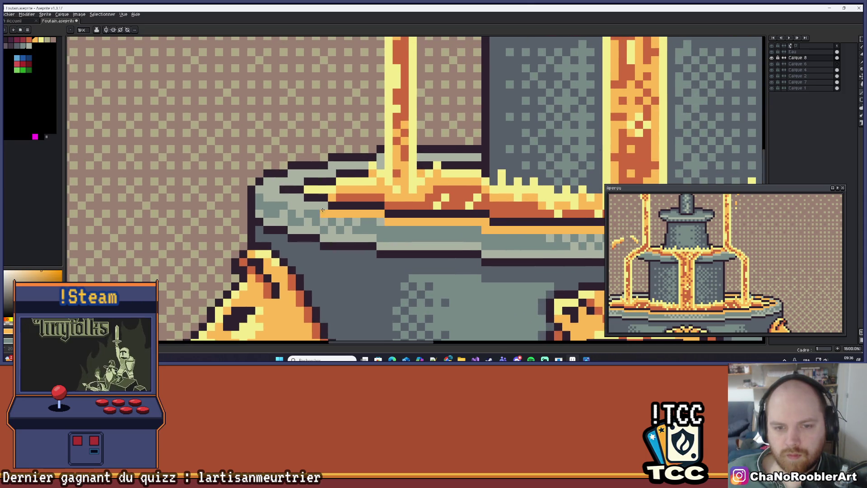
pyautogui.click(325, 207)
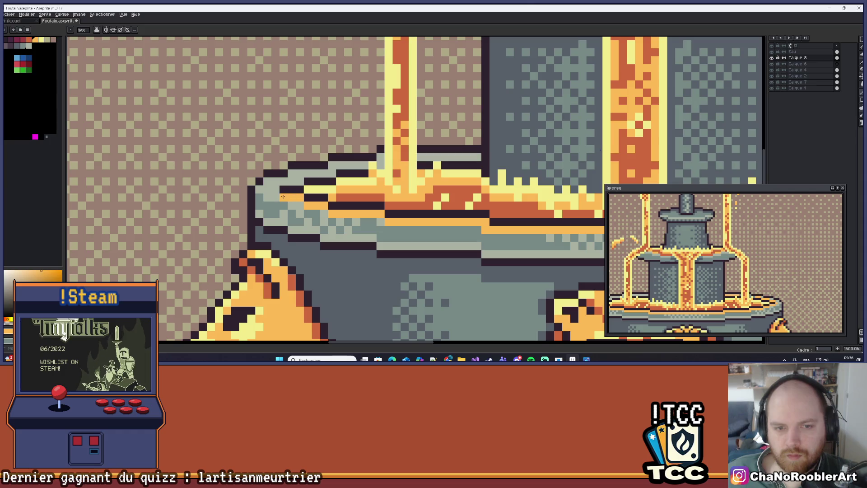
pyautogui.click(275, 190)
pyautogui.moveTo(287, 182); pyautogui.dragTo(365, 166)
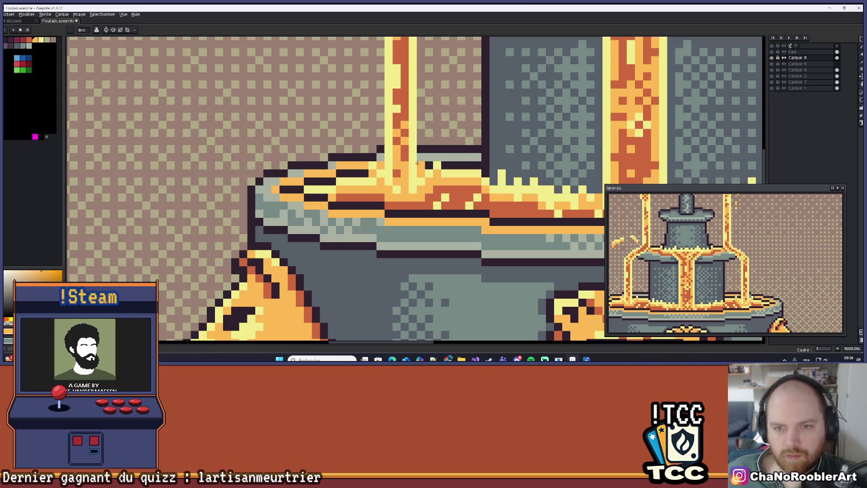
pyautogui.moveTo(417, 159); pyautogui.dragTo(456, 158)
pyautogui.scroll(-3, 476, 156)
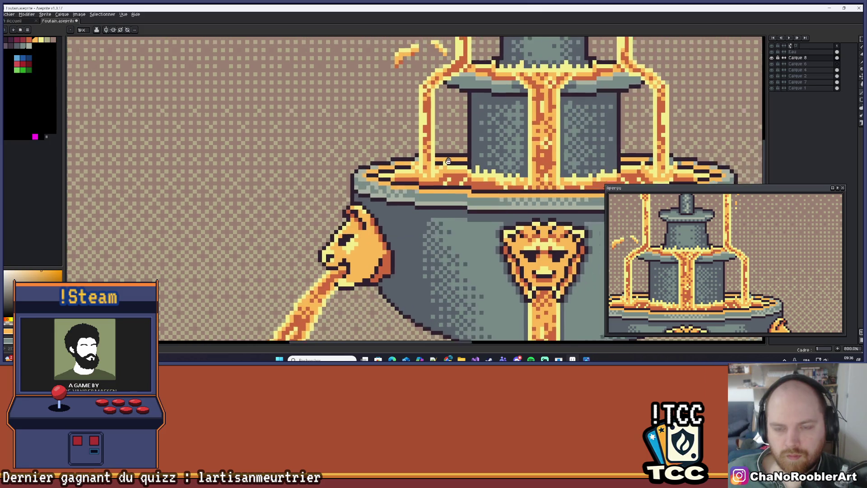
pyautogui.scroll(4, 306, 176)
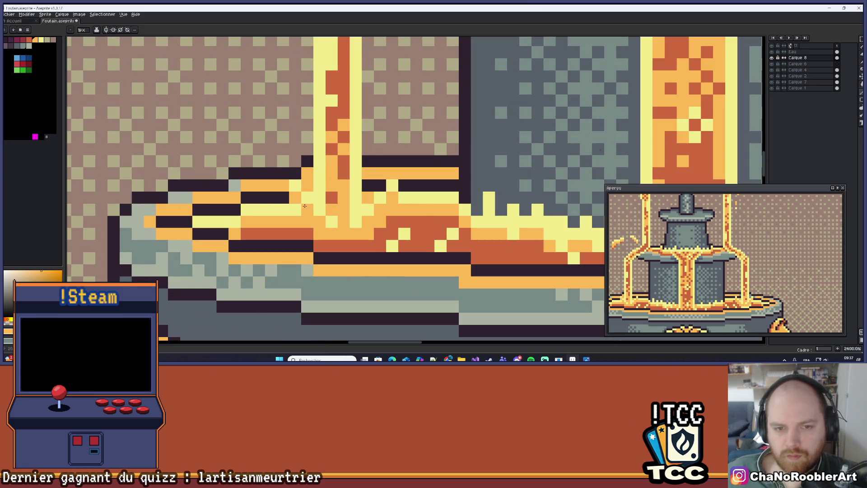
# Undo the bad orange line, fix a rim pixel to grey, and repaint the rim run orange.
pyautogui.hotkey('ctrl', 'z')
pyautogui.hotkey('ctrl', 'z')
pyautogui.hotkey('ctrl', 'z')
pyautogui.scroll(-2, 378, 187)
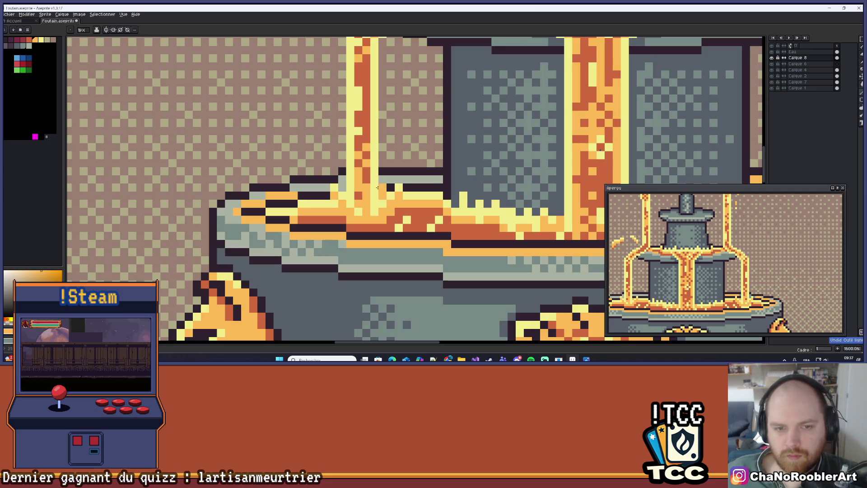
pyautogui.scroll(1, 378, 187)
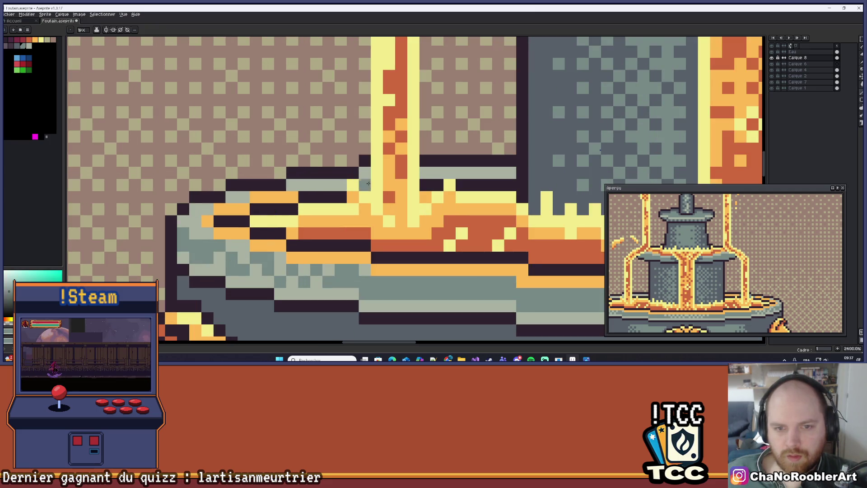
pyautogui.click(341, 185)
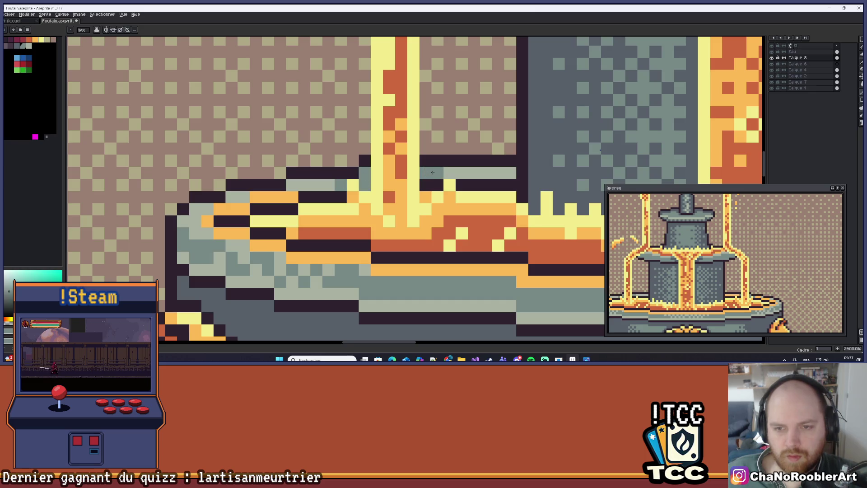
pyautogui.keyDown('alt'); pyautogui.click(286, 190); pyautogui.keyUp('alt')
pyautogui.keyDown('alt'); pyautogui.click(292, 197); pyautogui.keyUp('alt')
pyautogui.click(305, 186)
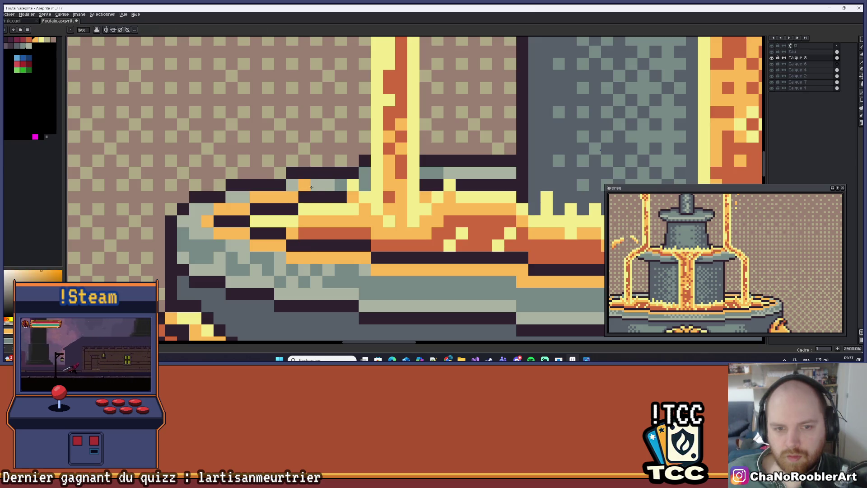
pyautogui.moveTo(312, 187); pyautogui.dragTo(332, 185)
pyautogui.moveTo(449, 173); pyautogui.dragTo(511, 174)
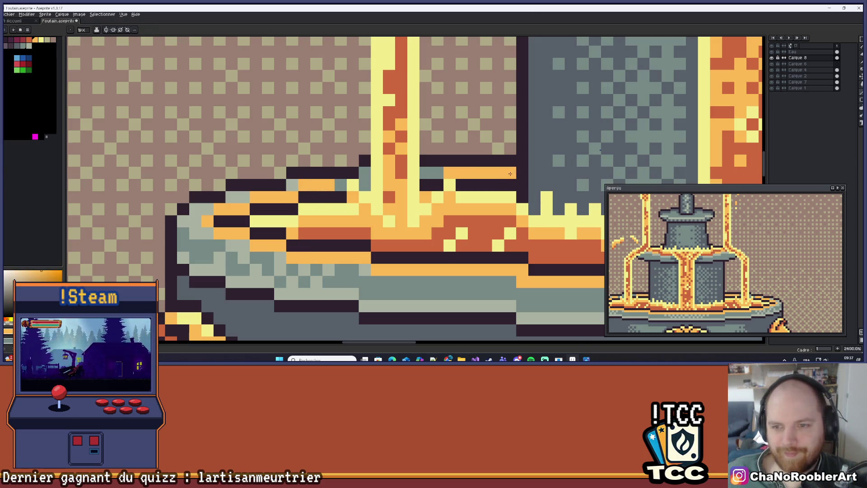
pyautogui.scroll(-8, 511, 173)
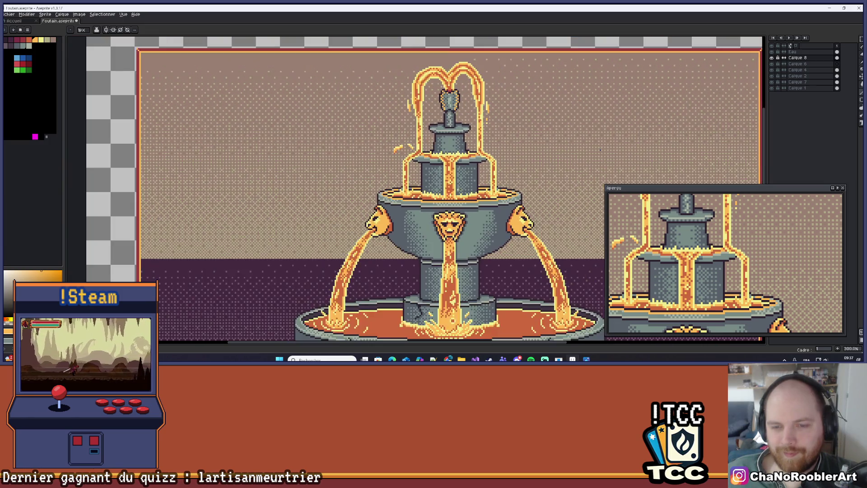
pyautogui.scroll(-3, 467, 183)
pyautogui.scroll(1, 467, 182)
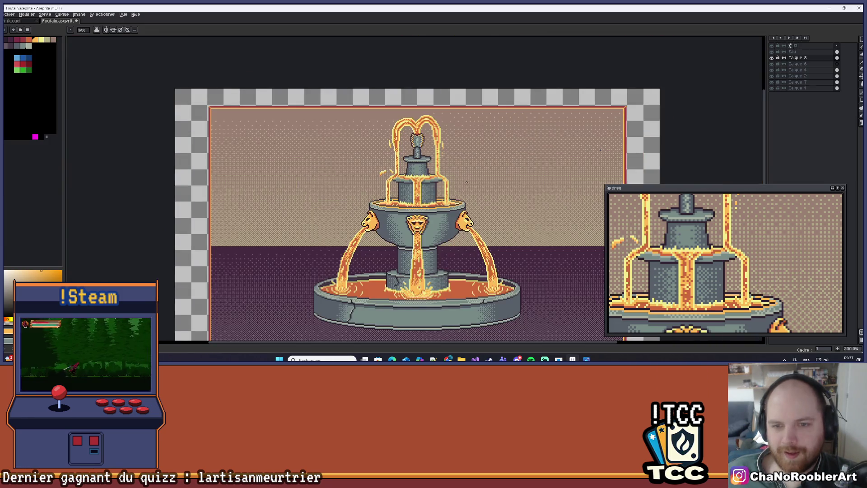
pyautogui.moveTo(467, 182)
pyautogui.mouseDown()
pyautogui.moveTo(462, 164)
pyautogui.moveTo(472, 147)
pyautogui.mouseUp()
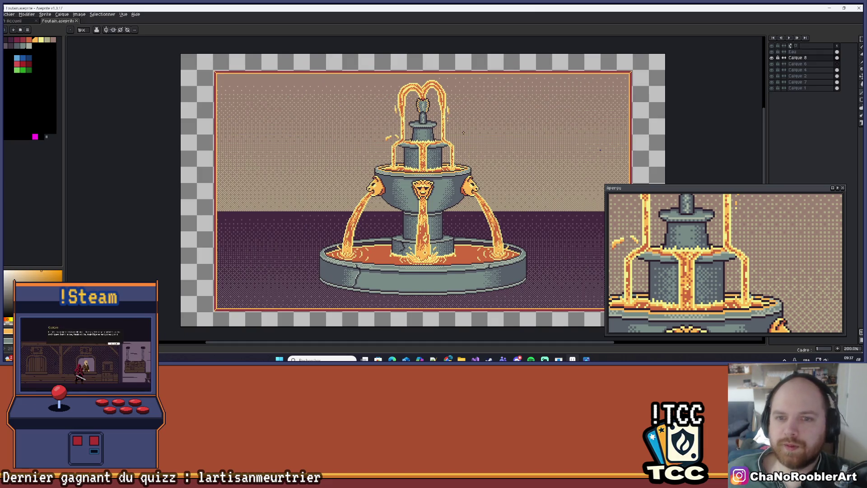
pyautogui.scroll(-1, 466, 162)
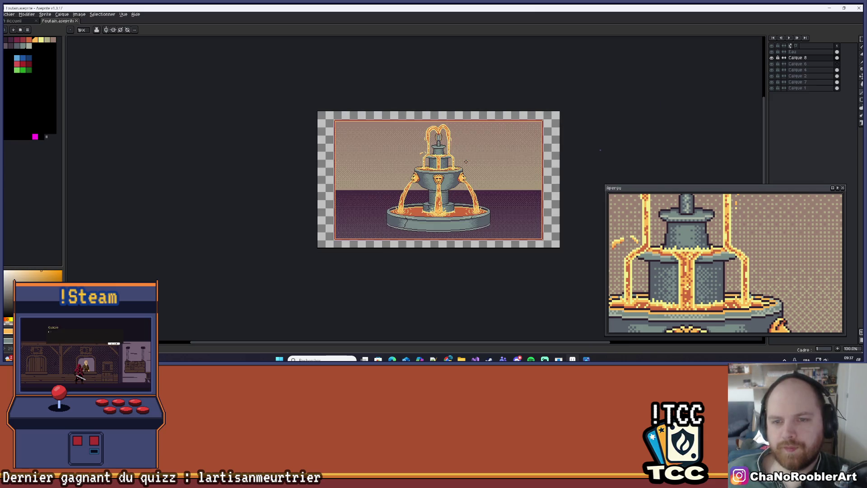
pyautogui.moveTo(466, 161)
pyautogui.mouseDown()
pyautogui.moveTo(450, 175)
pyautogui.moveTo(472, 157)
pyautogui.mouseUp()
pyautogui.scroll(1, 451, 176)
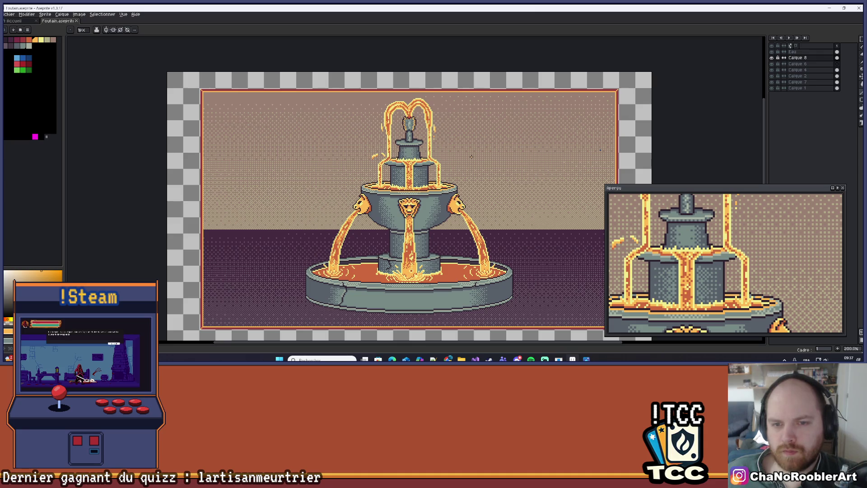
pyautogui.scroll(8, 389, 199)
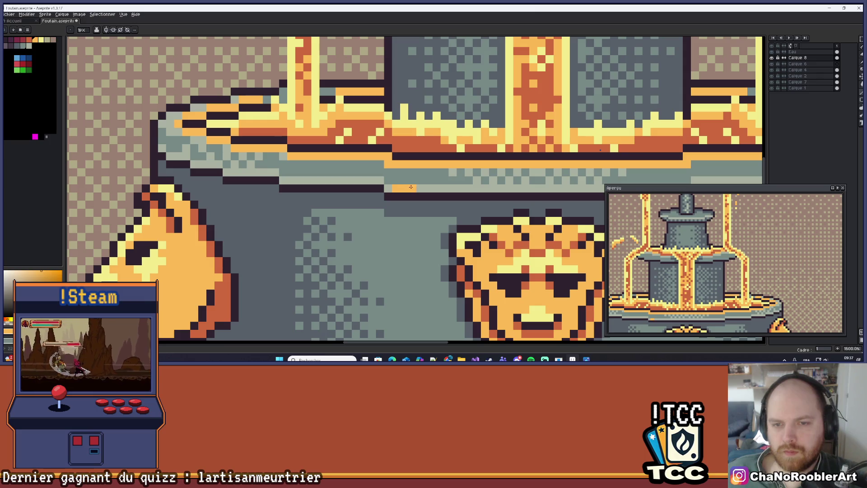
pyautogui.moveTo(426, 188); pyautogui.dragTo(321, 186)
pyautogui.moveTo(311, 185); pyautogui.dragTo(433, 189)
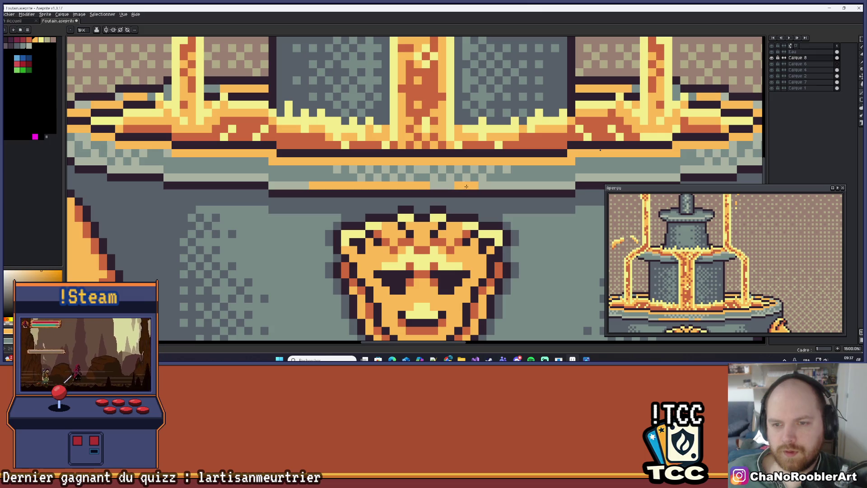
pyautogui.scroll(-7, 449, 185)
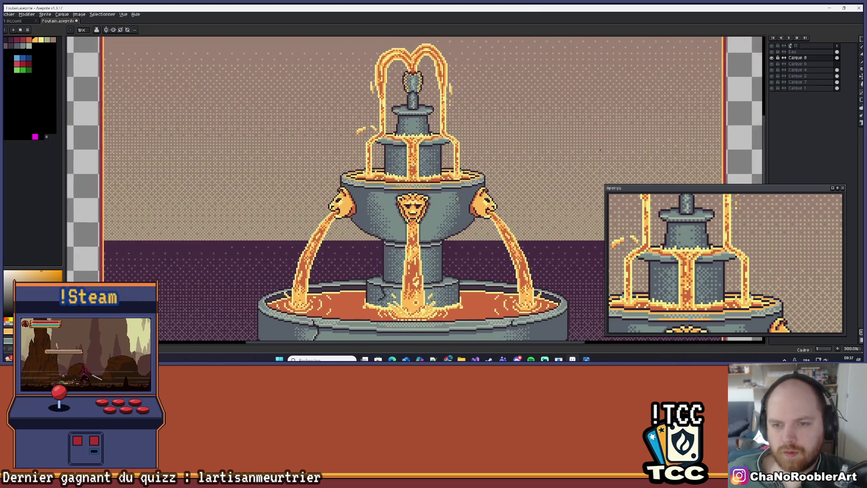
pyautogui.scroll(2, 448, 185)
pyautogui.scroll(5, 458, 195)
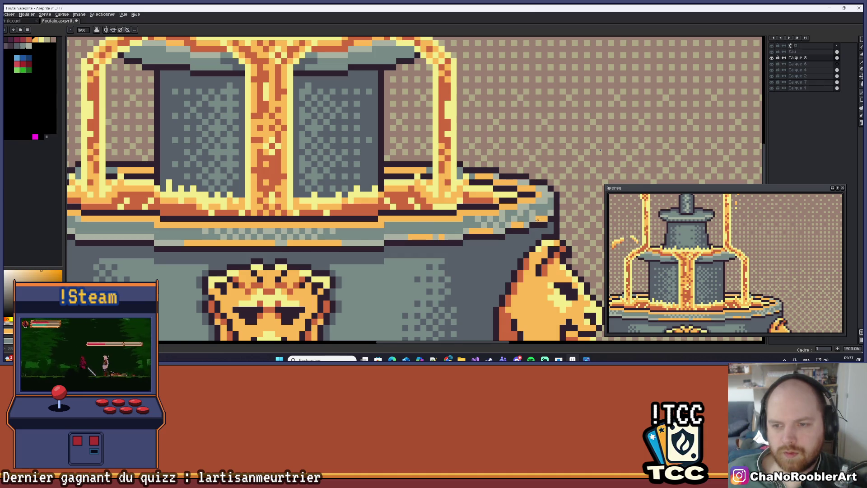
pyautogui.scroll(-6, 537, 220)
pyautogui.moveTo(537, 220)
pyautogui.mouseDown()
pyautogui.moveTo(476, 205)
pyautogui.moveTo(482, 180)
pyautogui.mouseUp()
pyautogui.scroll(7, 418, 227)
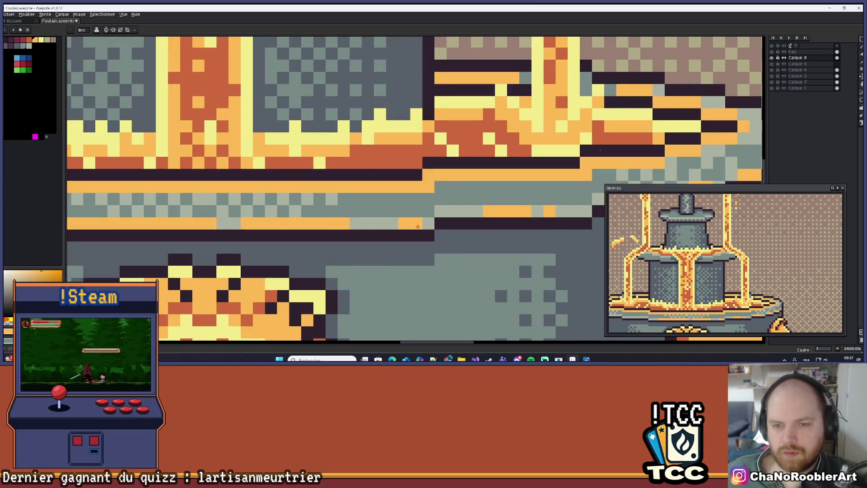
pyautogui.scroll(-7, 441, 215)
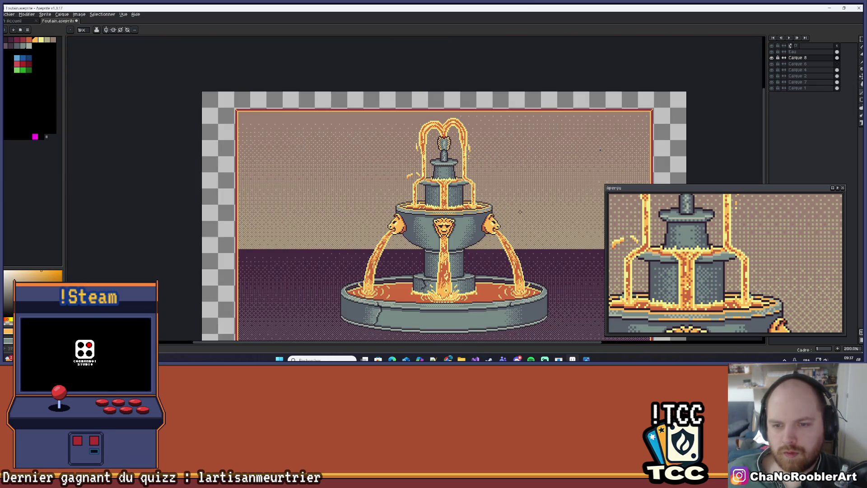
pyautogui.moveTo(508, 214); pyautogui.dragTo(452, 212)
# Erase the stray orange outline pixels around the fountain's top nozzle.
pyautogui.scroll(6, 449, 158)
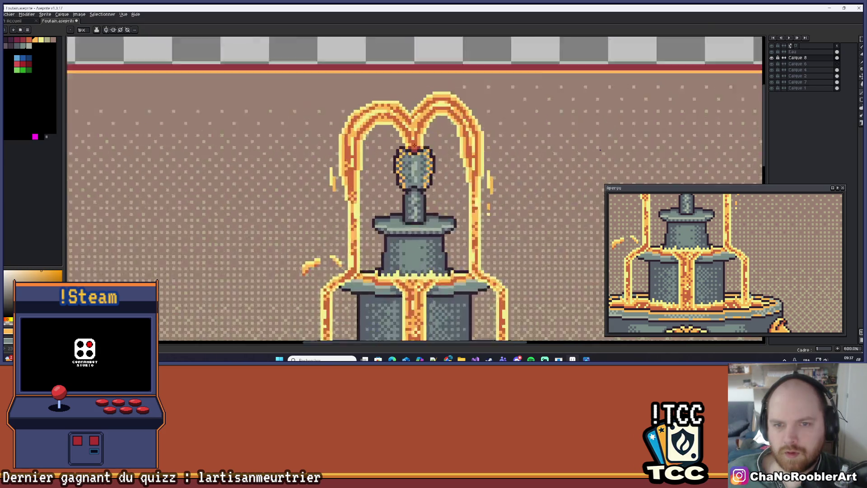
pyautogui.scroll(1, 450, 158)
pyautogui.press('e')
pyautogui.moveTo(429, 131)
pyautogui.mouseDown()
pyautogui.moveTo(425, 149)
pyautogui.moveTo(351, 238)
pyautogui.mouseUp()
pyautogui.scroll(-14, 351, 239)
pyautogui.scroll(3, 404, 193)
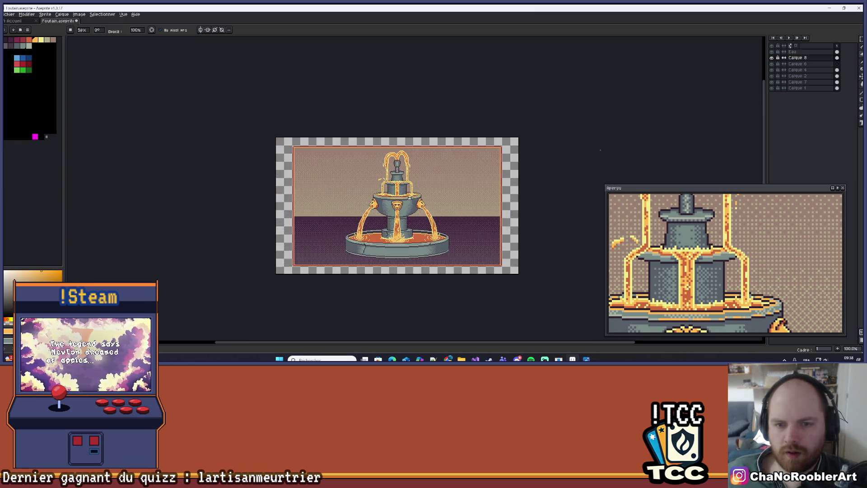
pyautogui.moveTo(404, 193); pyautogui.dragTo(418, 191)
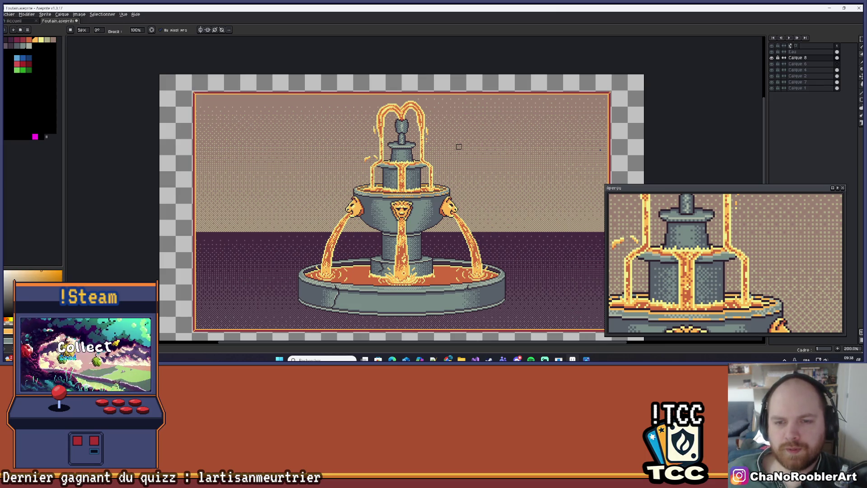
pyautogui.scroll(-2, 459, 147)
pyautogui.scroll(2, 553, 102)
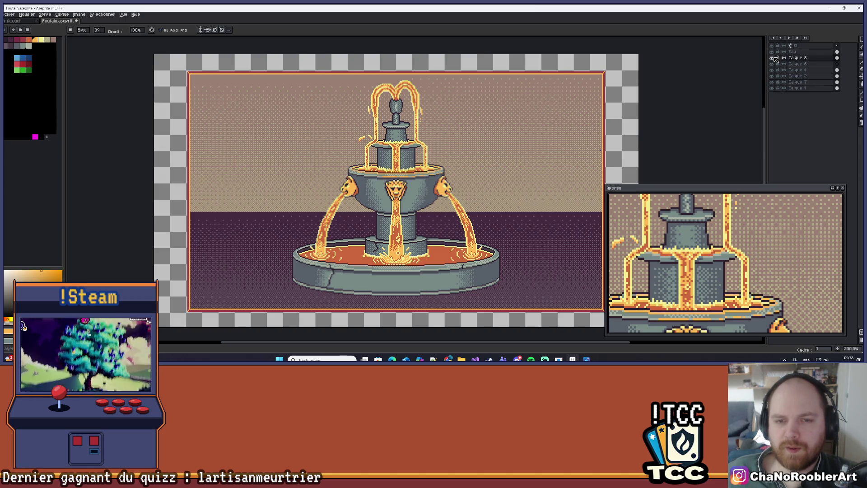
pyautogui.scroll(7, 358, 158)
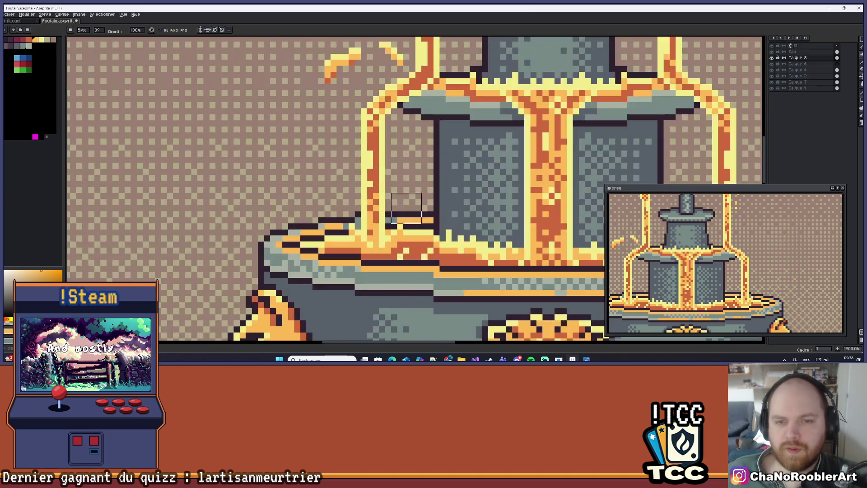
# Sample the light yellow from the basin rim with the eyedropper.
pyautogui.press('alt')
pyautogui.scroll(-6, 399, 194)
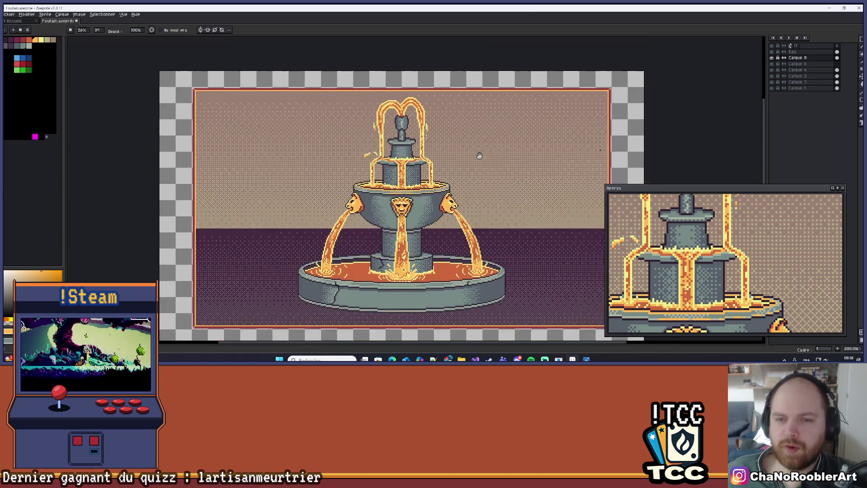
pyautogui.moveTo(480, 155); pyautogui.dragTo(482, 150)
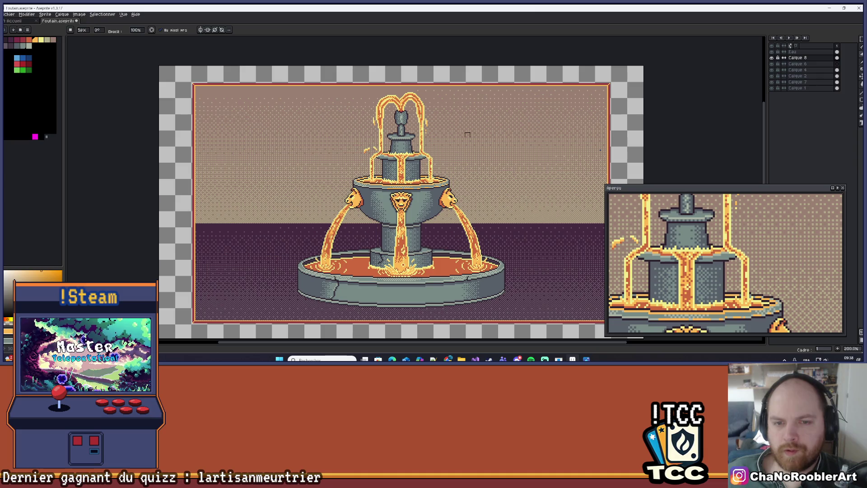
pyautogui.scroll(7, 373, 162)
pyautogui.press('i')
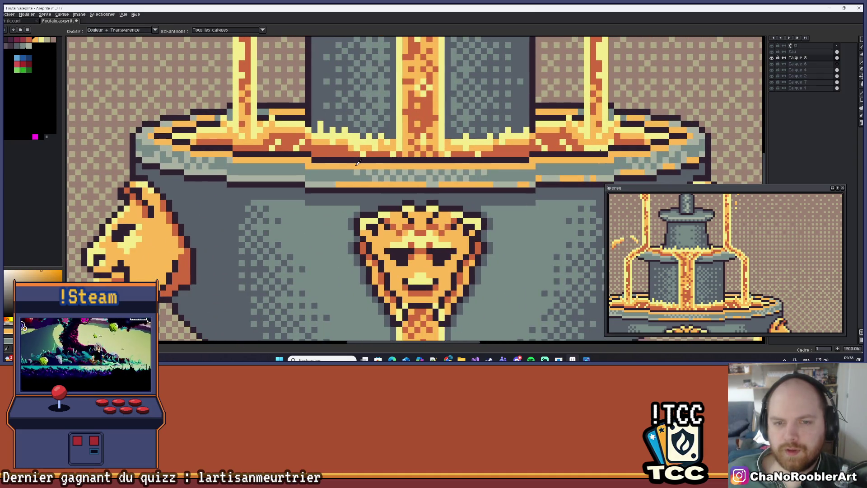
pyautogui.press('g')
pyautogui.keyDown('alt'); pyautogui.click(204, 103); pyautogui.keyUp('alt')
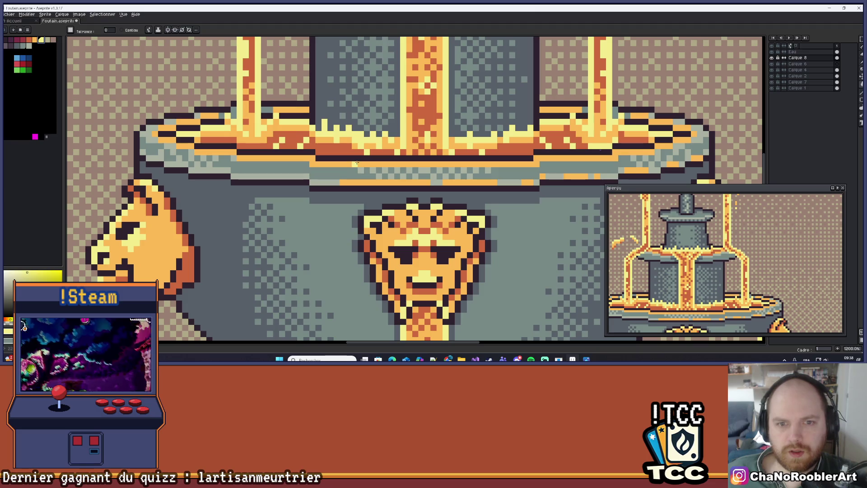
# Choose the orange palette swatch as the drawing colour.
pyautogui.scroll(-8, 398, 161)
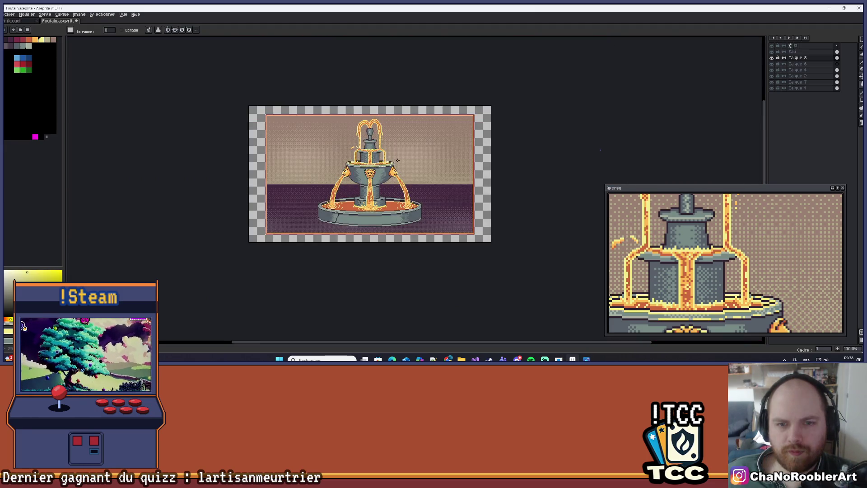
pyautogui.scroll(2, 400, 156)
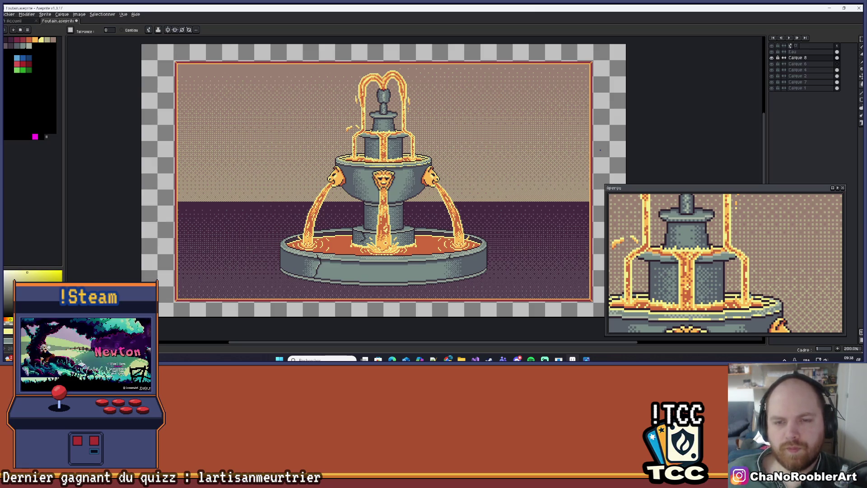
pyautogui.click(38, 41)
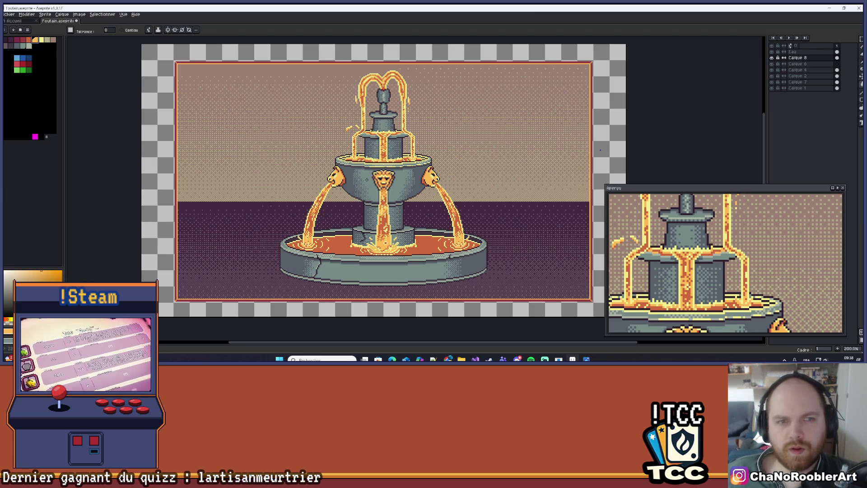
pyautogui.scroll(2, 387, 164)
pyautogui.scroll(-3, 387, 164)
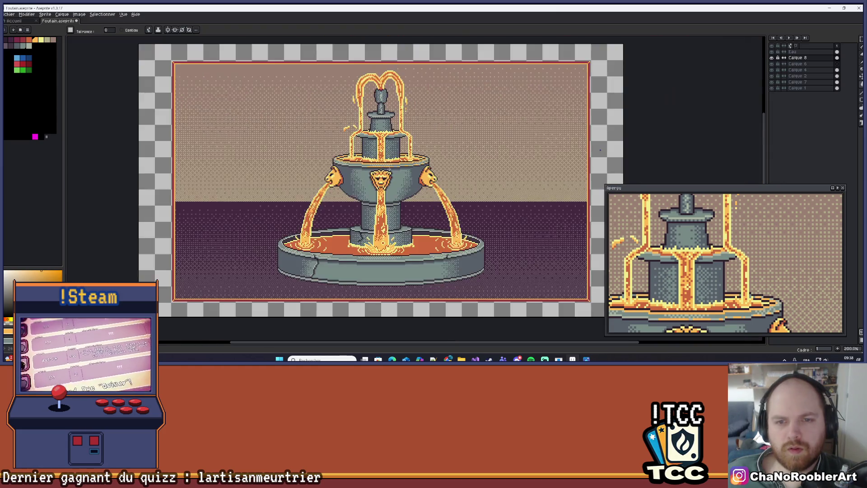
pyautogui.scroll(1, 394, 166)
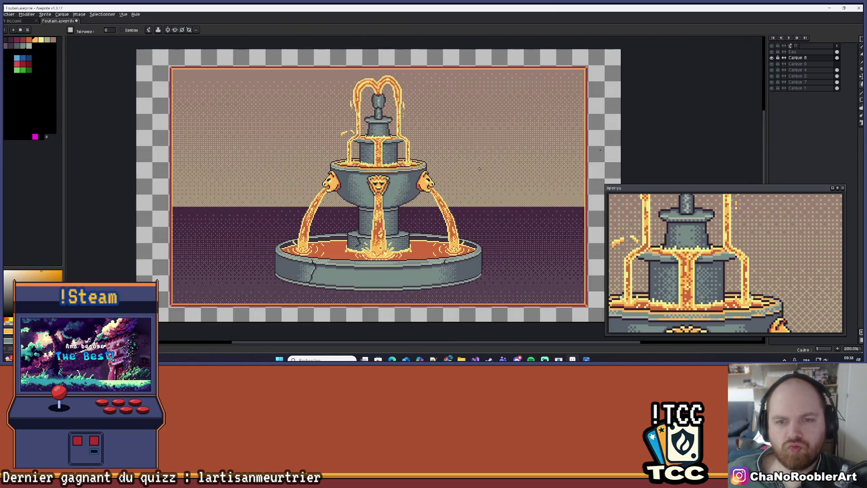
pyautogui.scroll(-1, 492, 164)
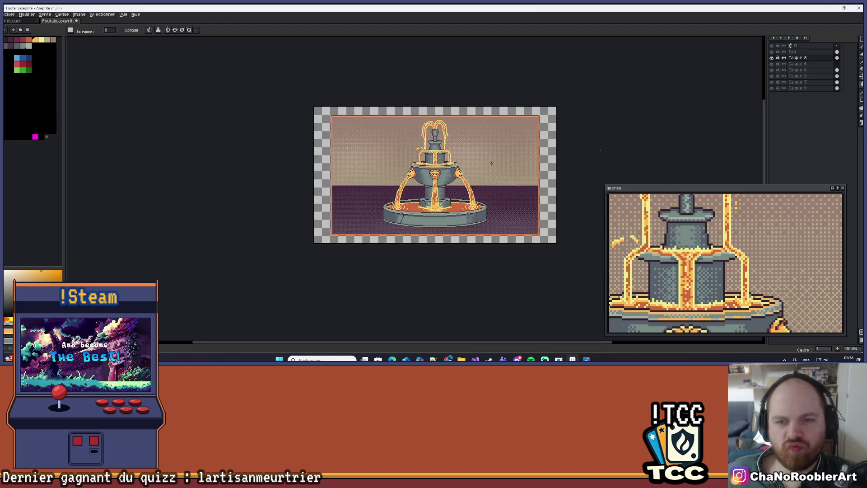
pyautogui.scroll(10, 464, 166)
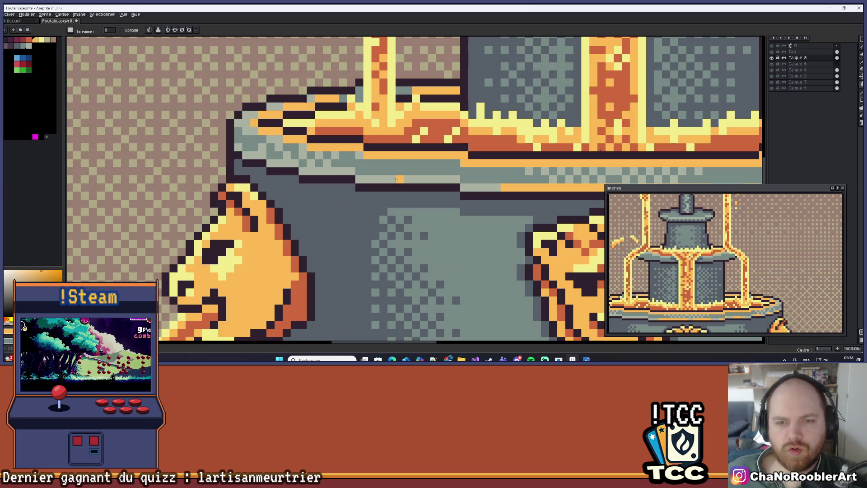
# Undo the accidental canvas-wide fill and draw an orange line under the upper basin rim.
pyautogui.click(376, 179)
pyautogui.press('b')
pyautogui.hotkey('ctrl', 'z')
pyautogui.moveTo(376, 179); pyautogui.dragTo(421, 179)
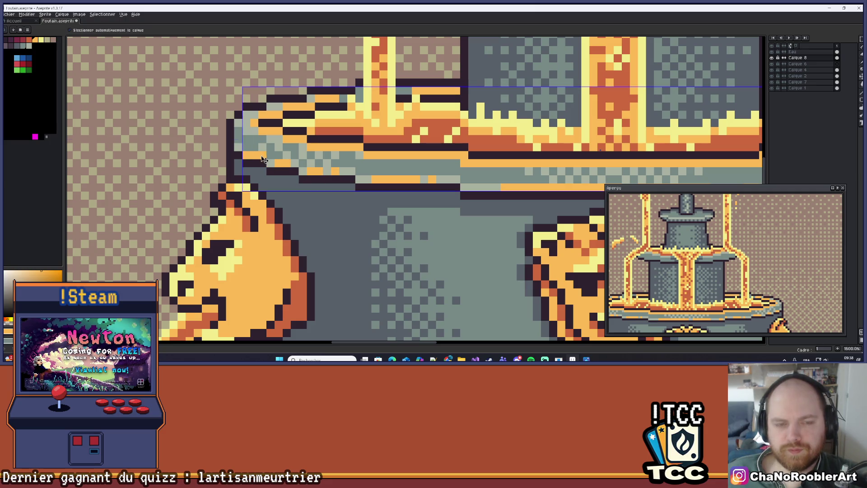
pyautogui.scroll(-7, 251, 147)
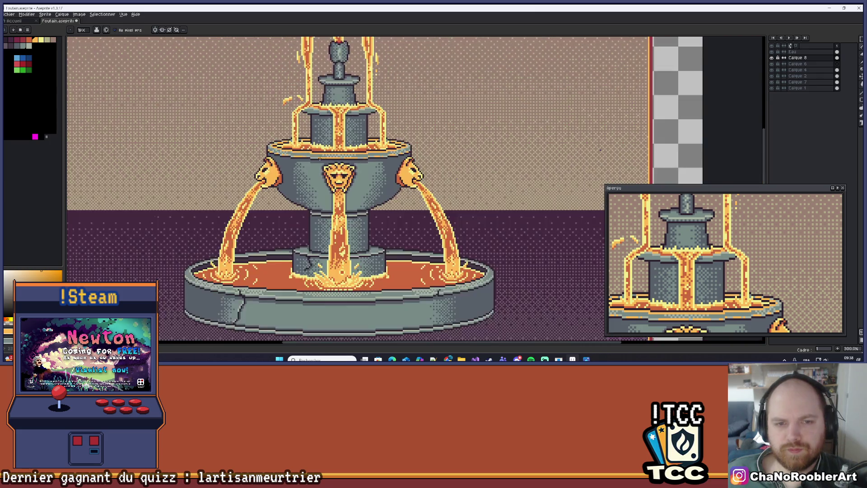
pyautogui.moveTo(364, 183)
pyautogui.mouseDown()
pyautogui.moveTo(339, 191)
pyautogui.moveTo(346, 178)
pyautogui.moveTo(385, 167)
pyautogui.mouseUp()
pyautogui.scroll(-1, 339, 190)
pyautogui.scroll(1, 346, 178)
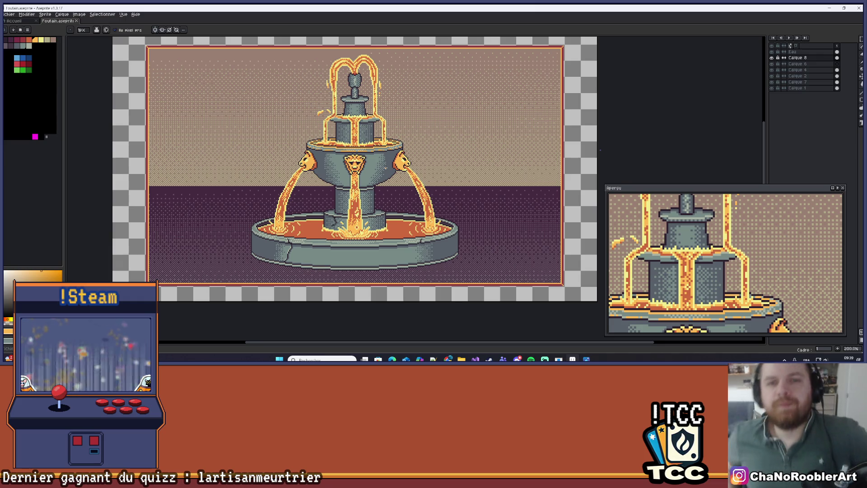
# Zoom and pan onto the central jet's splash in the basin, then select the Line tool.
pyautogui.scroll(-1, 386, 168)
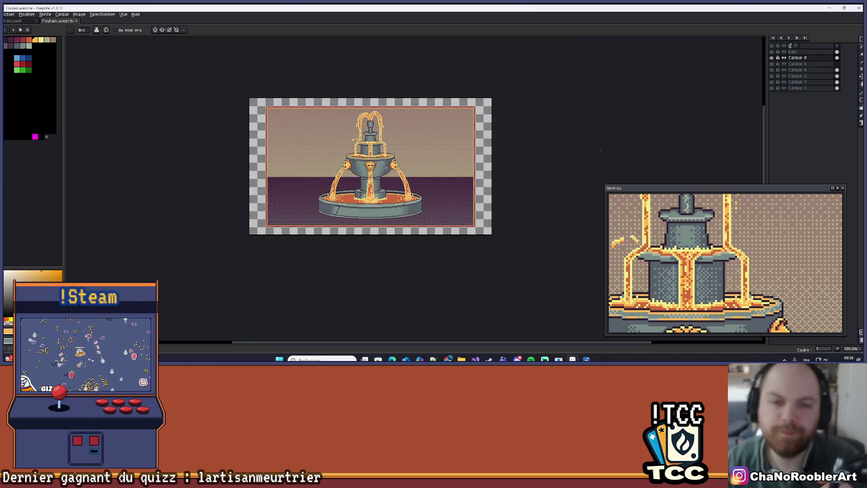
pyautogui.scroll(1, 376, 98)
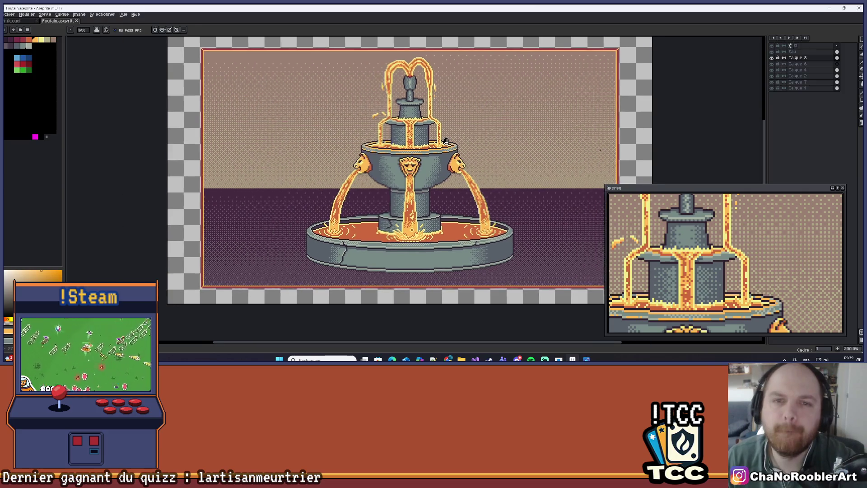
pyautogui.moveTo(388, 121); pyautogui.dragTo(432, 137)
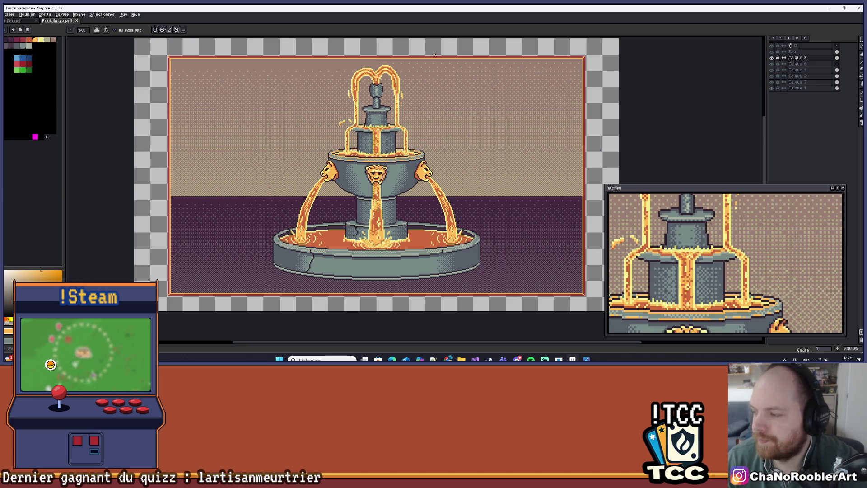
pyautogui.moveTo(422, 249); pyautogui.dragTo(423, 184)
pyautogui.scroll(1, 426, 231)
pyautogui.scroll(3, 432, 193)
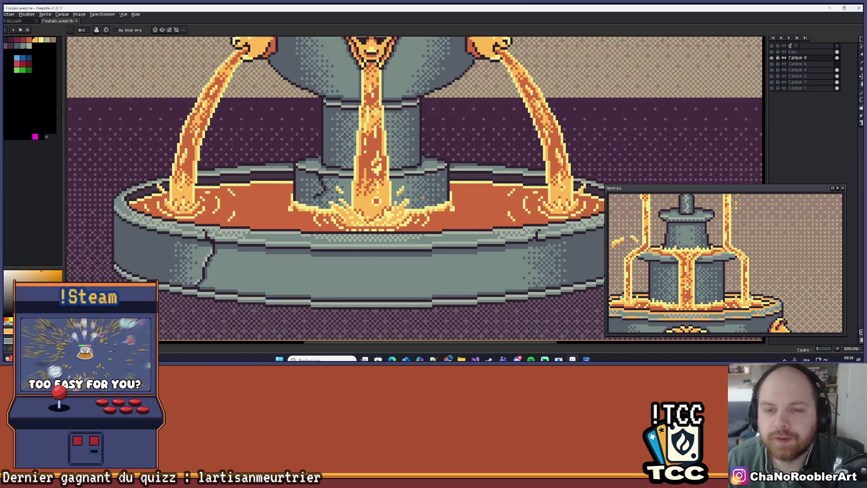
pyautogui.scroll(-4, 424, 193)
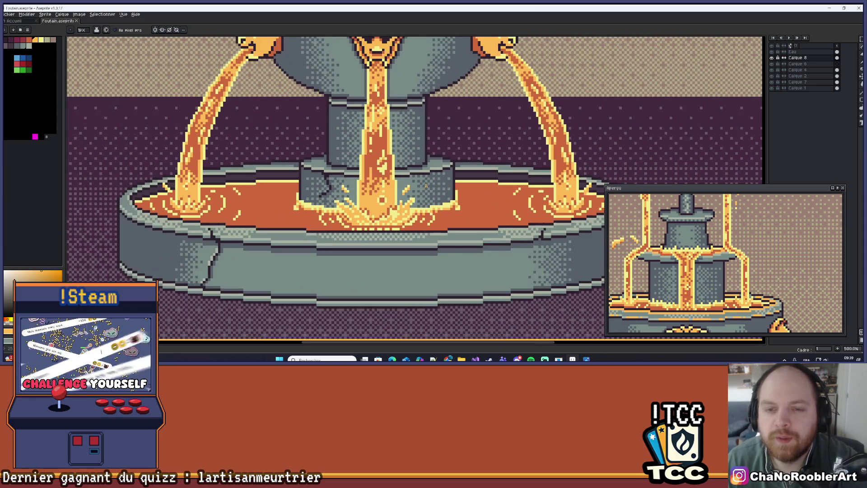
pyautogui.moveTo(424, 193); pyautogui.dragTo(423, 206)
pyautogui.scroll(3, 424, 206)
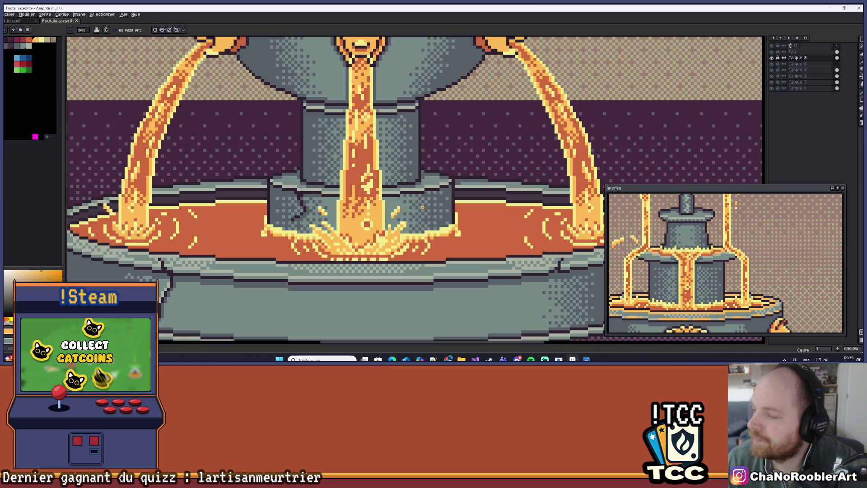
pyautogui.scroll(1, 423, 208)
pyautogui.moveTo(422, 223); pyautogui.dragTo(429, 208)
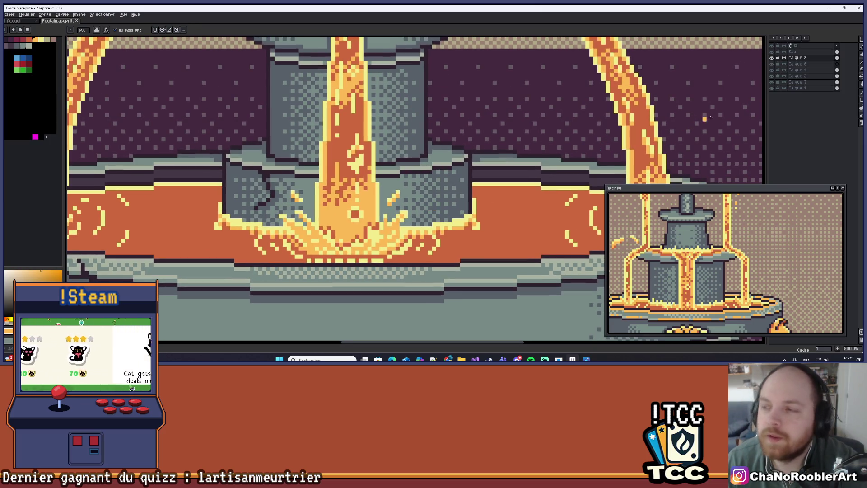
pyautogui.click(862, 92)
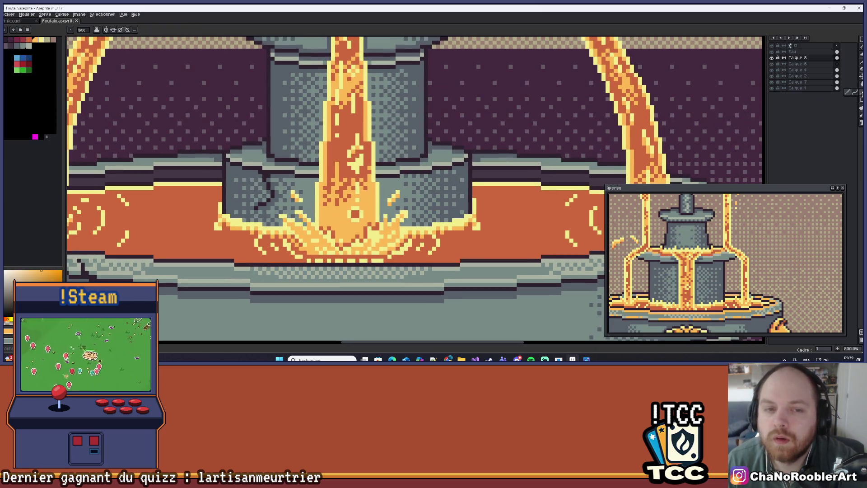
pyautogui.scroll(2, 291, 204)
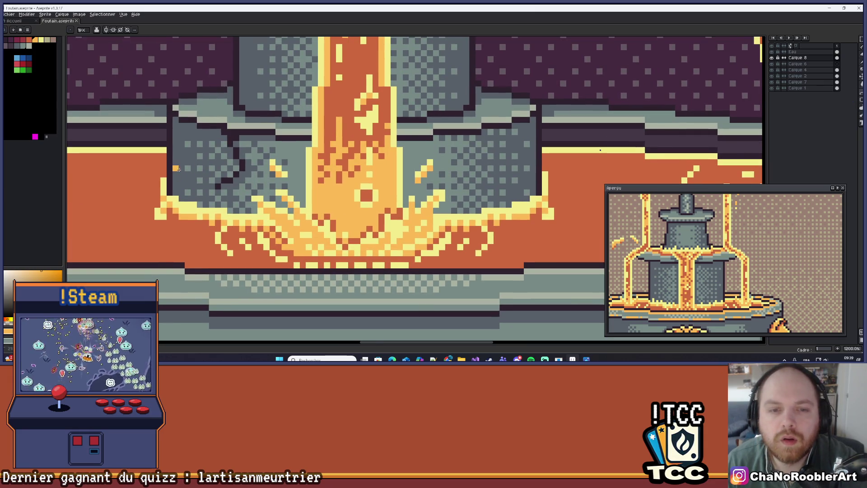
# Draw an orange line across the pedestal base, undo a stray fill, and hide the water layer.
pyautogui.moveTo(178, 169)
pyautogui.mouseDown()
pyautogui.moveTo(505, 170)
pyautogui.moveTo(399, 190)
pyautogui.mouseUp()
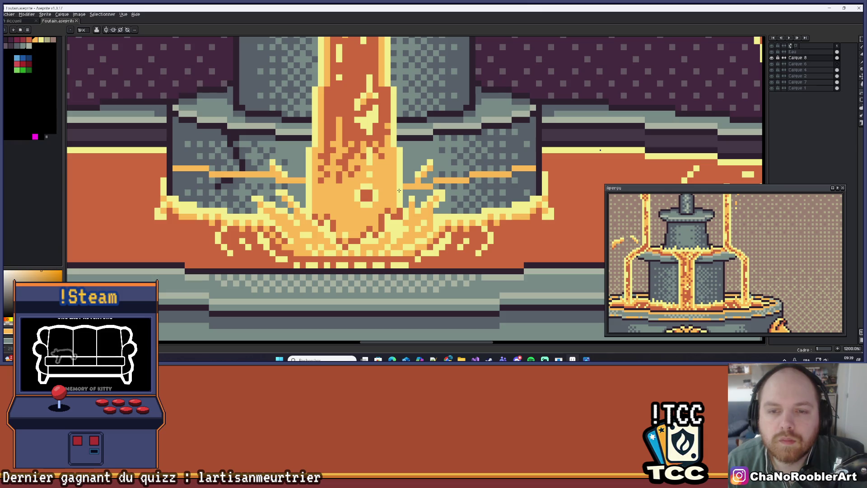
pyautogui.press('g')
pyautogui.click(481, 197)
pyautogui.hotkey('ctrl', 'z')
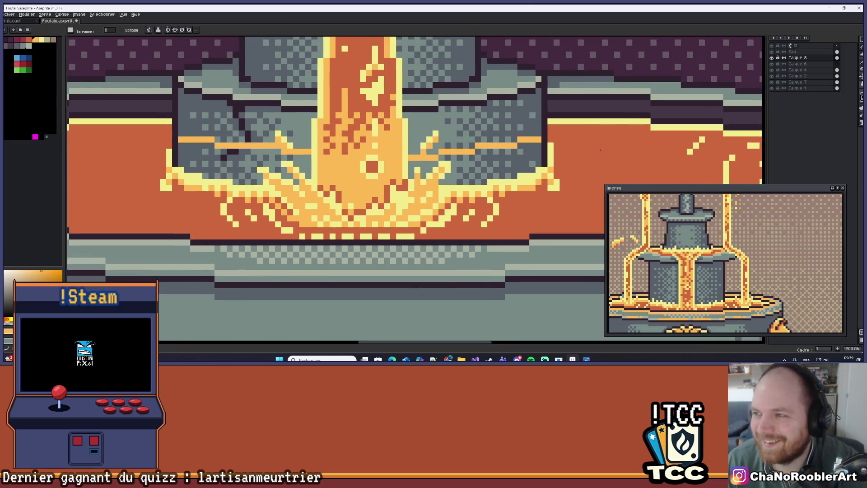
pyautogui.press('b')
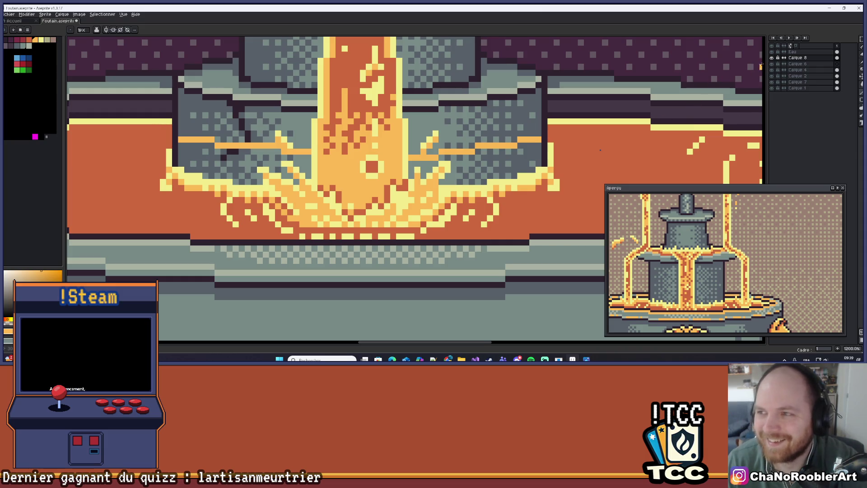
pyautogui.click(773, 57)
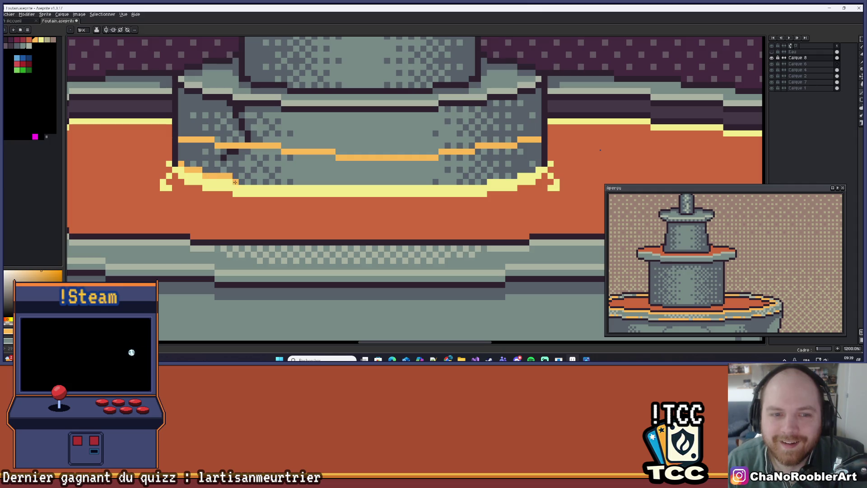
# Draw orange glow lines along the pedestal base and its left edge, undoing a stray fill.
pyautogui.moveTo(235, 182)
pyautogui.mouseDown()
pyautogui.moveTo(480, 181)
pyautogui.moveTo(529, 170)
pyautogui.moveTo(538, 144)
pyautogui.mouseUp()
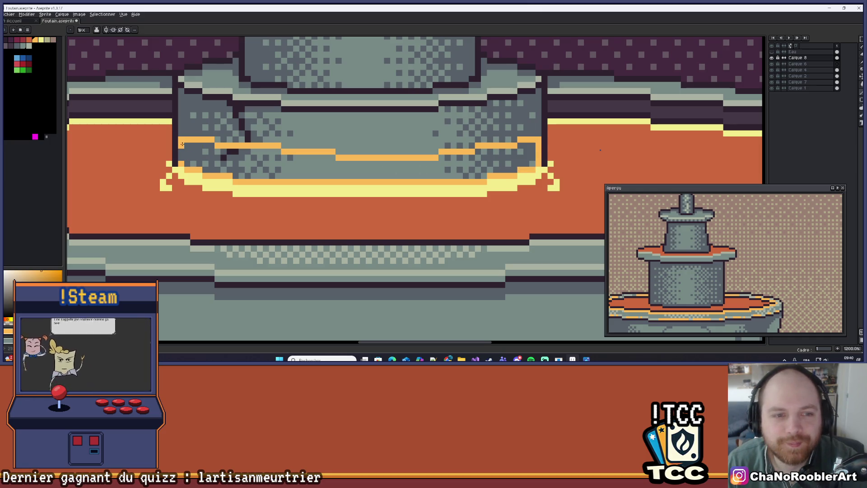
pyautogui.moveTo(183, 144); pyautogui.dragTo(181, 162)
pyautogui.click(254, 163)
pyautogui.click(345, 173)
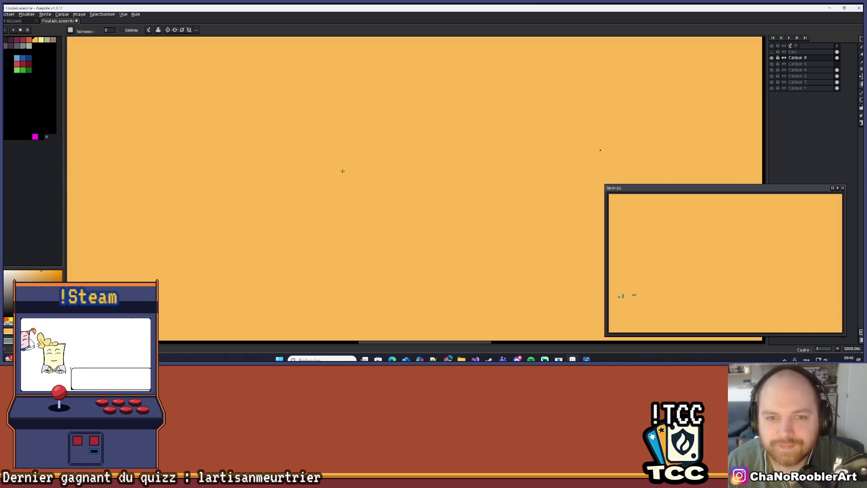
pyautogui.hotkey('ctrl', 'z')
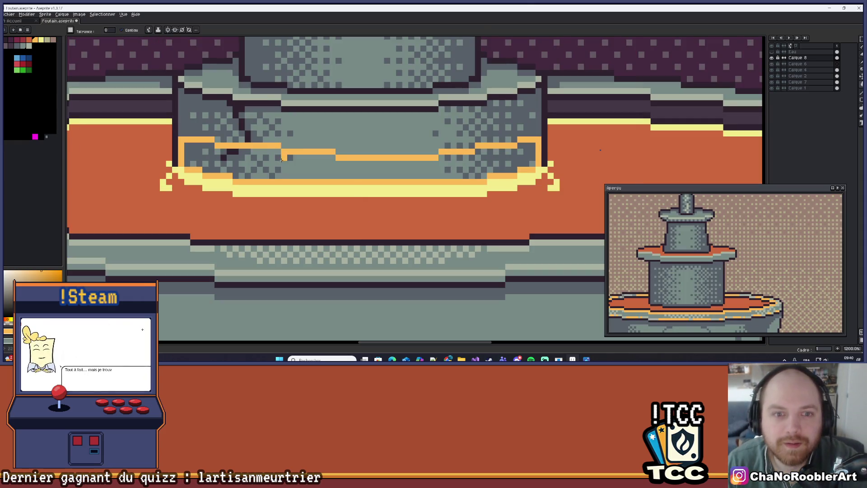
# Paint the remaining grey strip and leftover grey pixels at the pedestal base orange.
pyautogui.scroll(-7, 281, 159)
pyautogui.scroll(2, 338, 161)
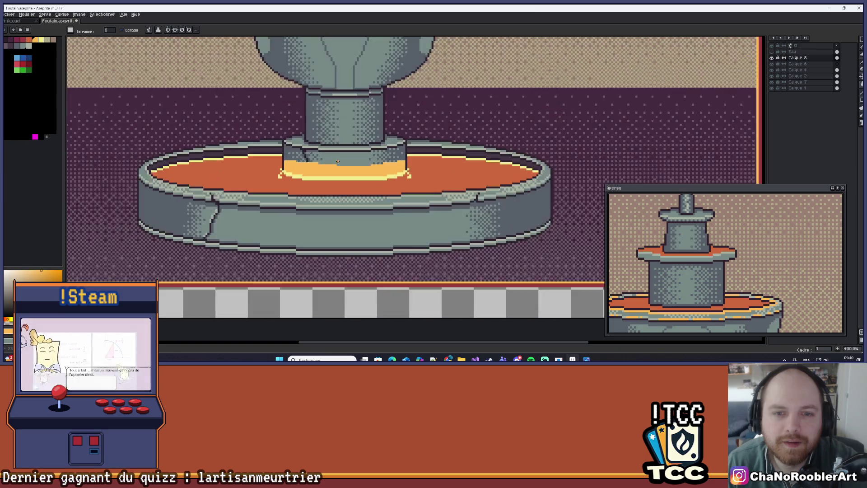
pyautogui.scroll(6, 338, 161)
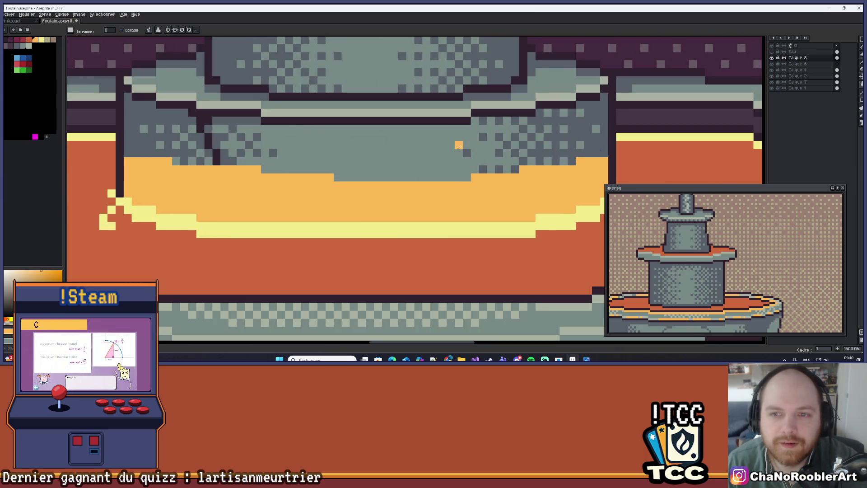
pyautogui.press('b')
pyautogui.moveTo(468, 177); pyautogui.dragTo(342, 177)
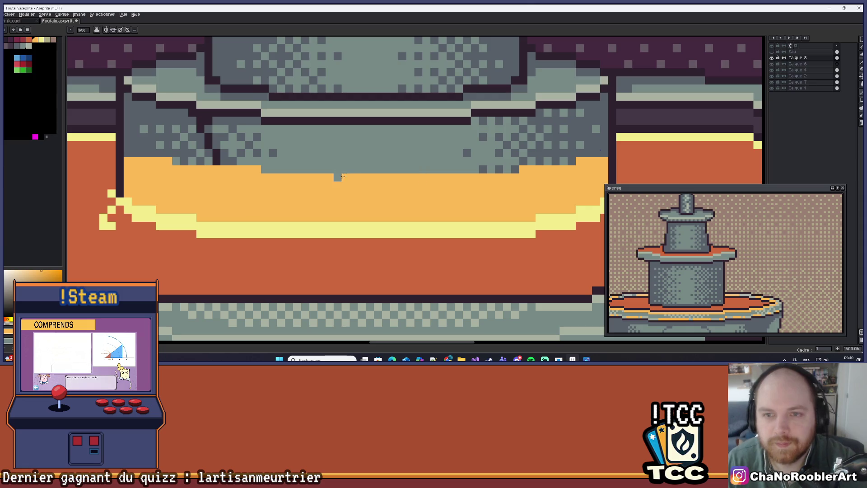
pyautogui.click(339, 177)
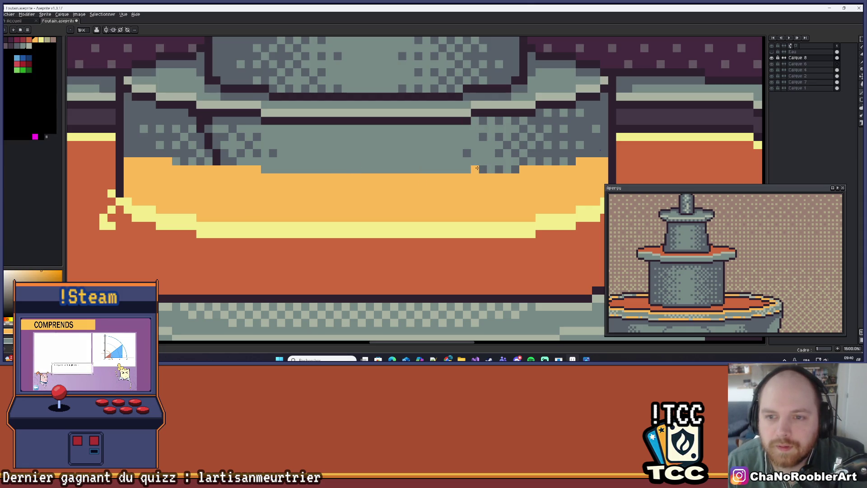
pyautogui.moveTo(540, 162); pyautogui.dragTo(548, 161)
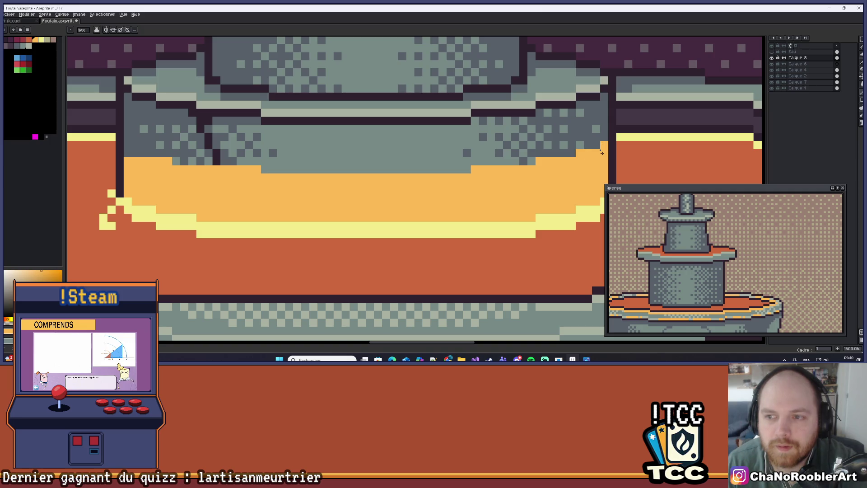
pyautogui.moveTo(205, 144); pyautogui.dragTo(280, 168)
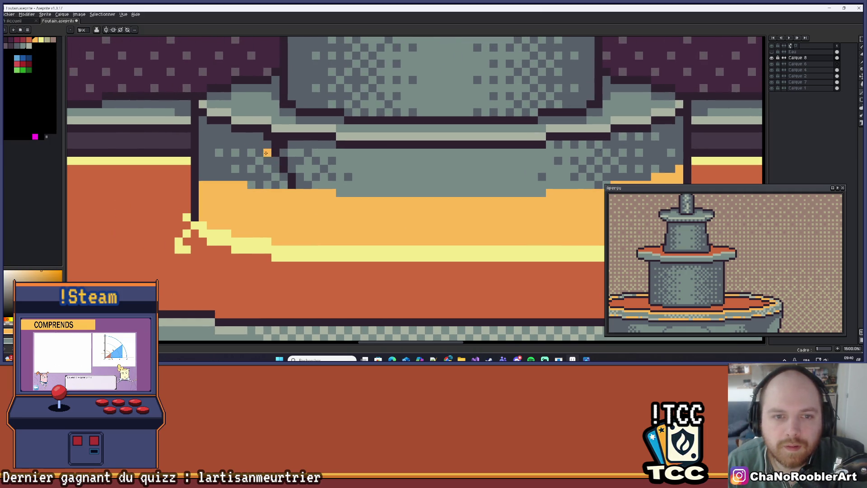